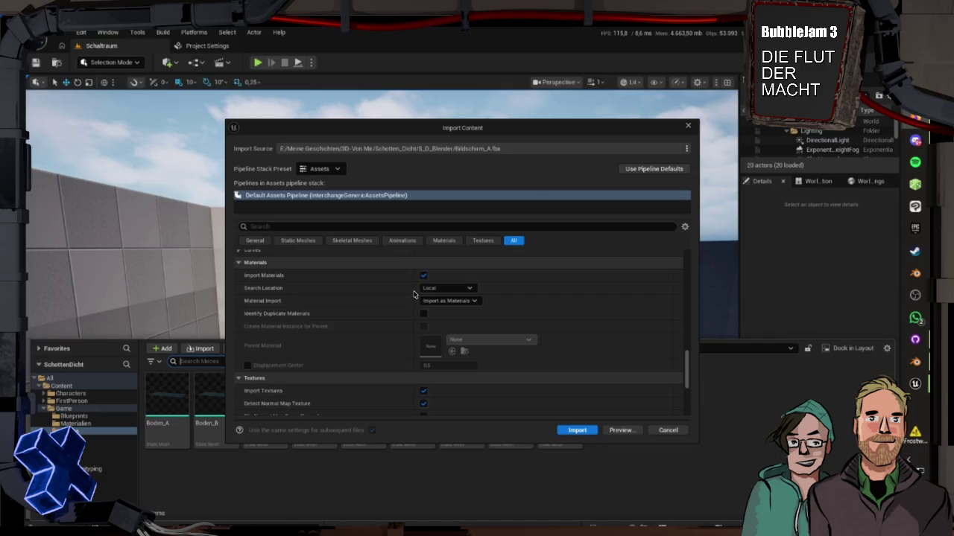
Step: Import Bildschirm_A.fbx with Recompute Normals unchecked, found by filtering the options for 'normals'
key("super+Tab")
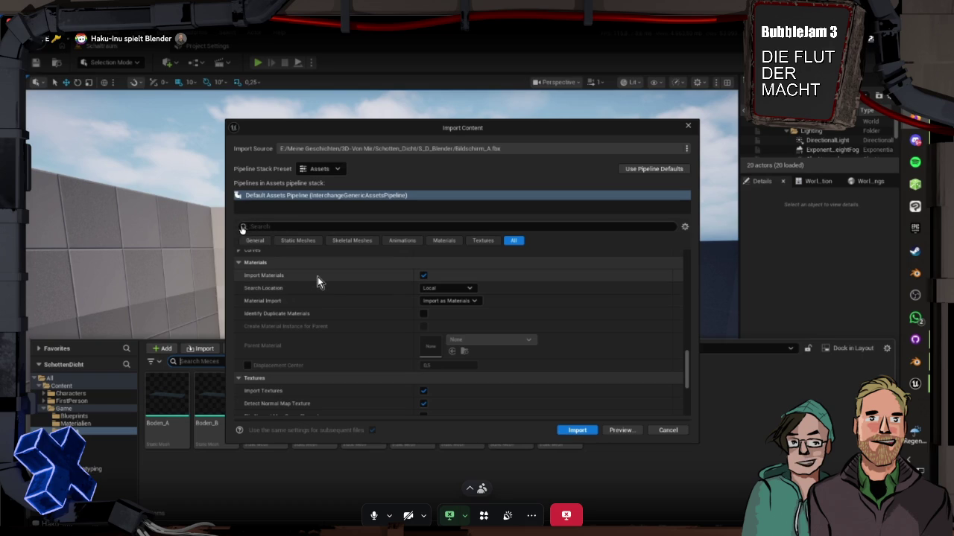
left_click(254, 229)
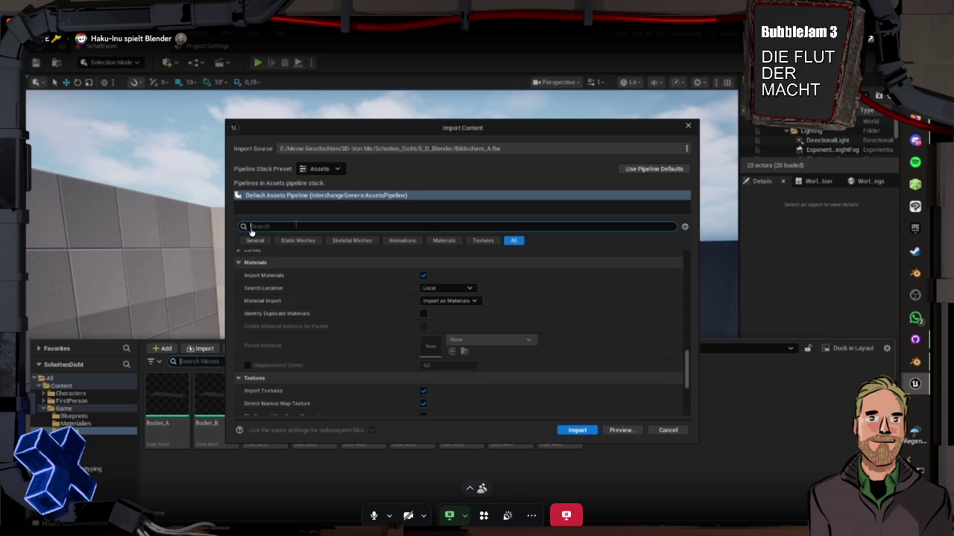
type("nor")
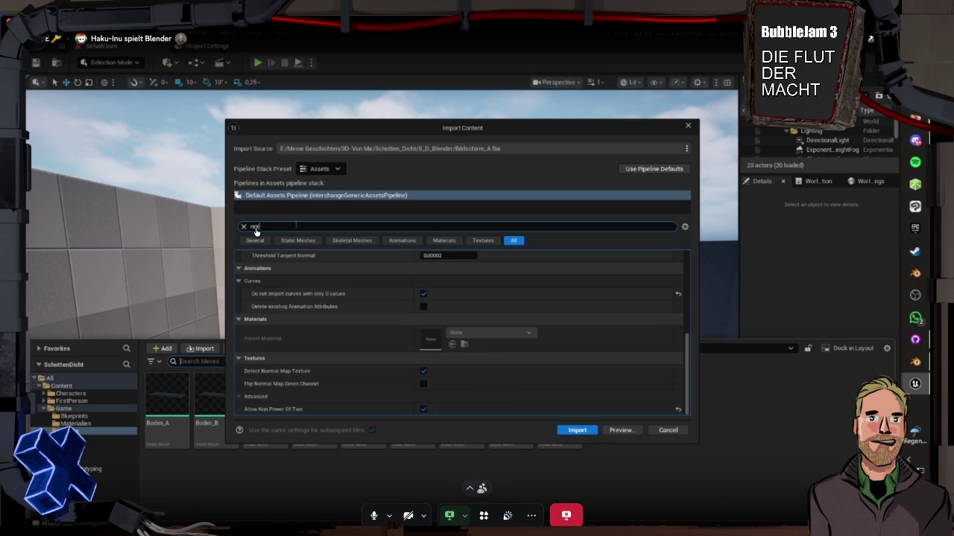
type("mals")
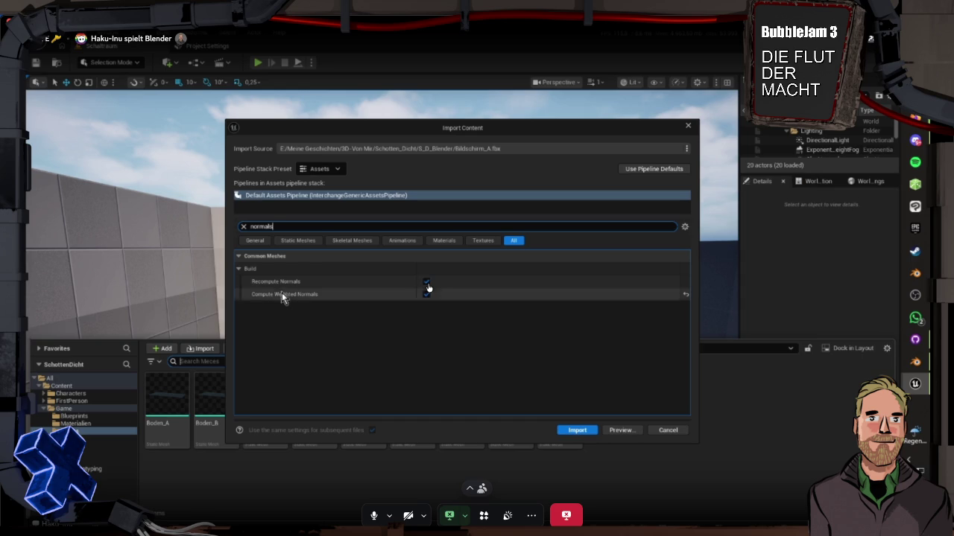
left_click(426, 283)
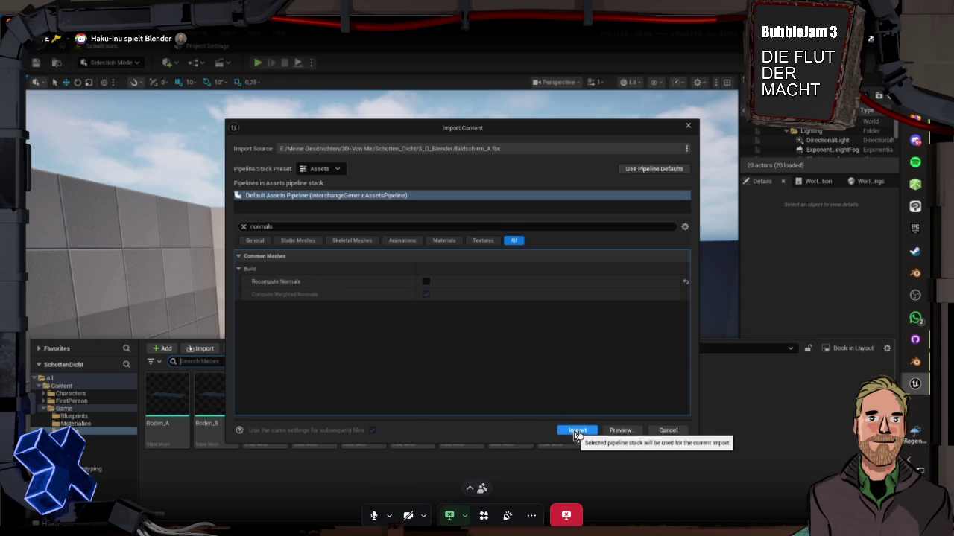
left_click(578, 433)
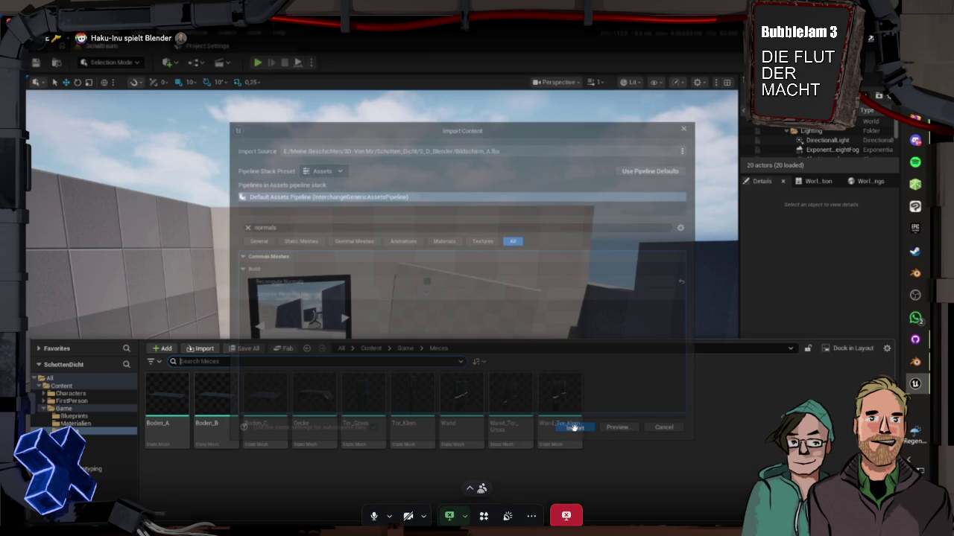
Step: Delete the Farb_Palette material instance from the Content Browser
key("super+Tab")
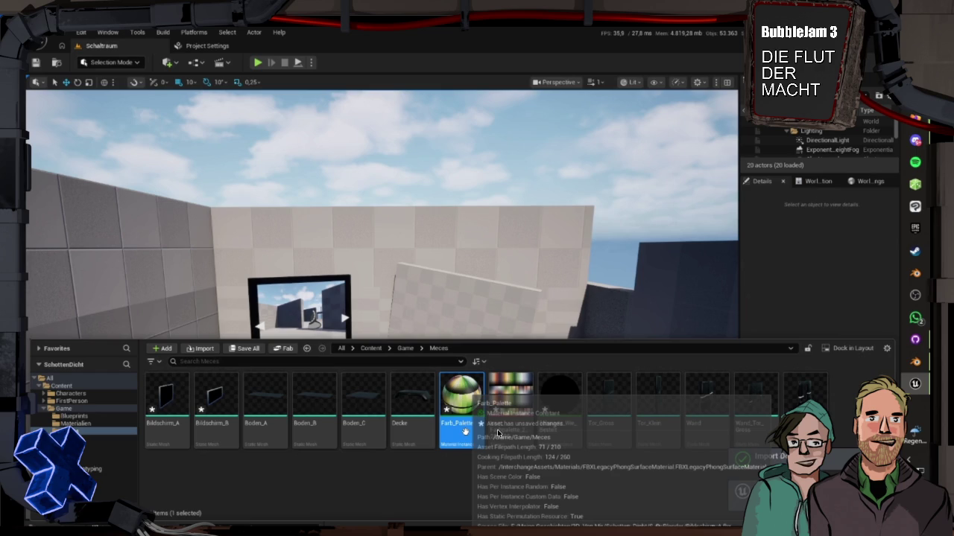
left_click(497, 429, "ctrl")
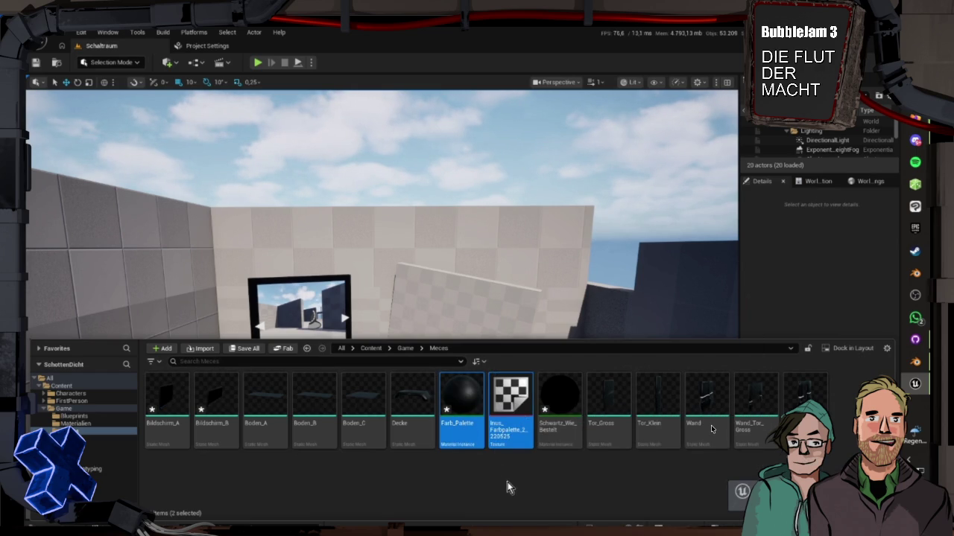
mouse_move(549, 444)
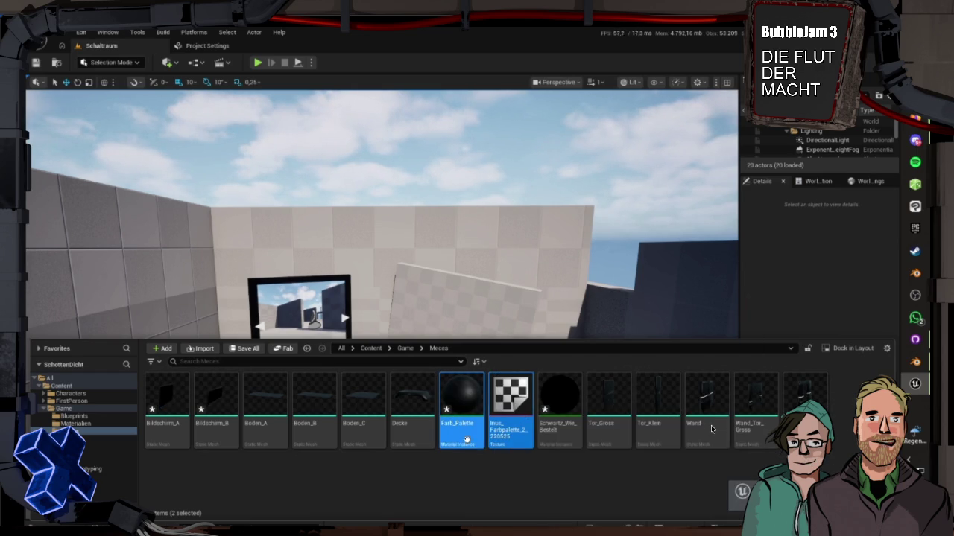
mouse_move(467, 439)
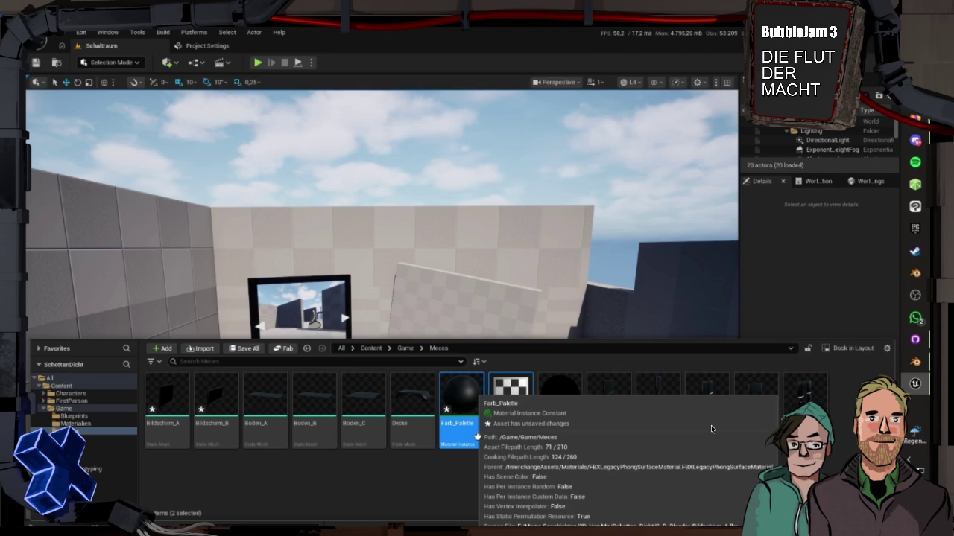
right_click(477, 437)
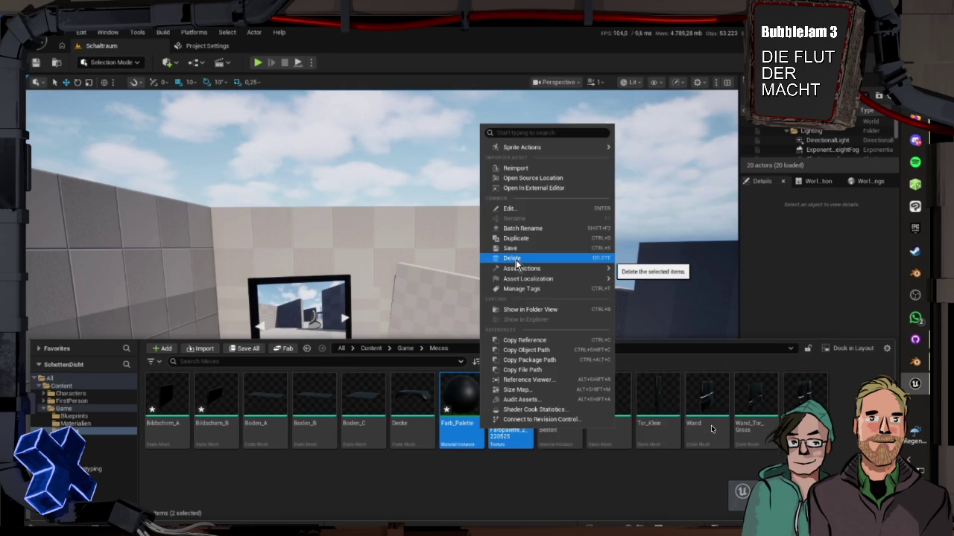
left_click(507, 285)
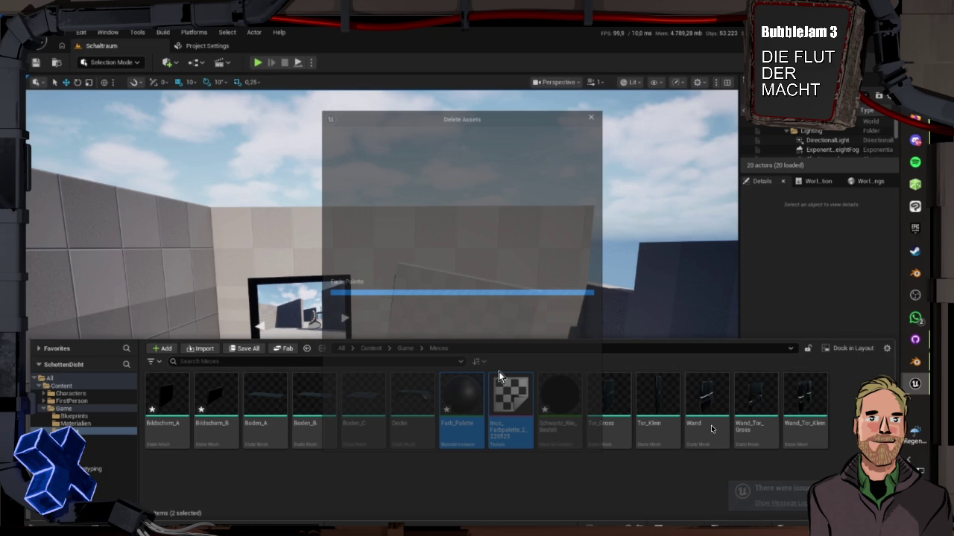
Step: Leave the Farbpalette texture undeleted and save all modified assets
right_click(452, 431)
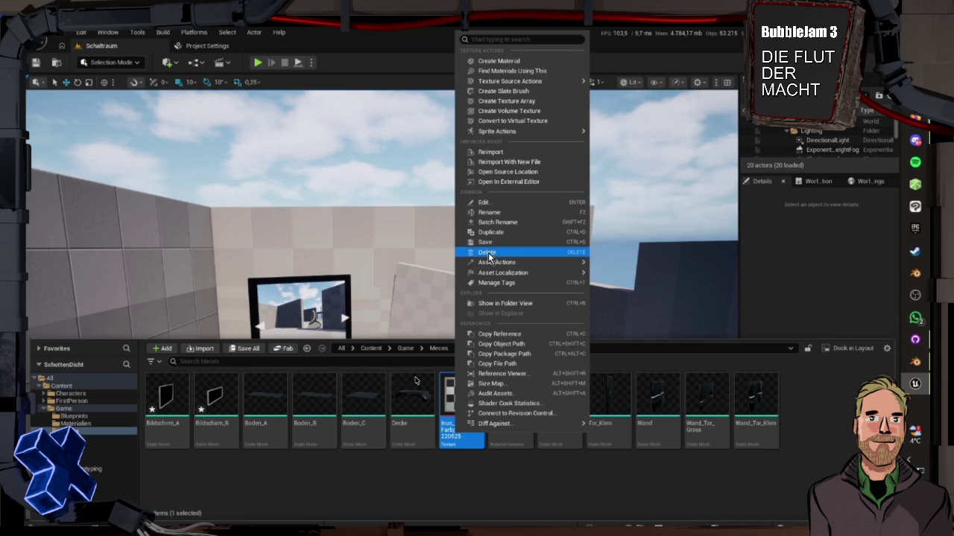
key("Escape")
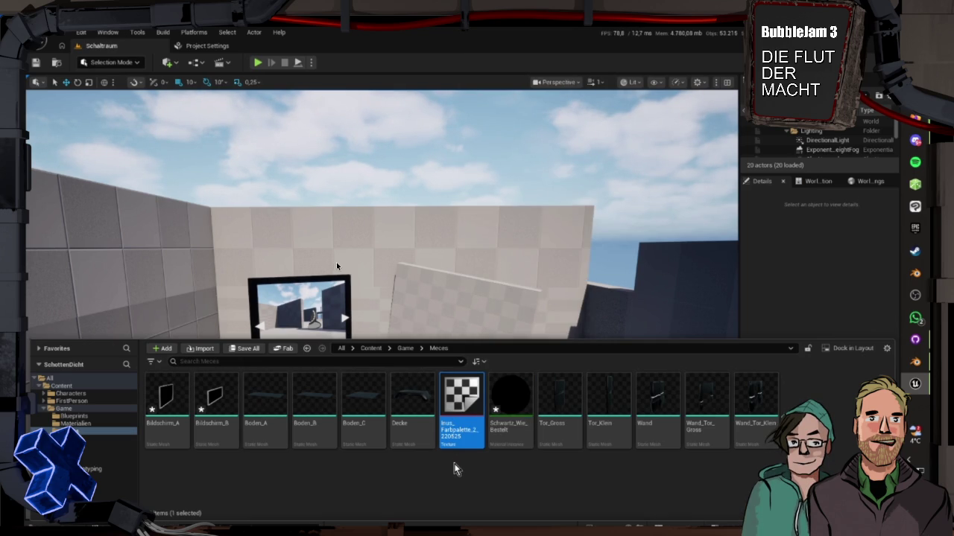
key("ctrl+shift+s")
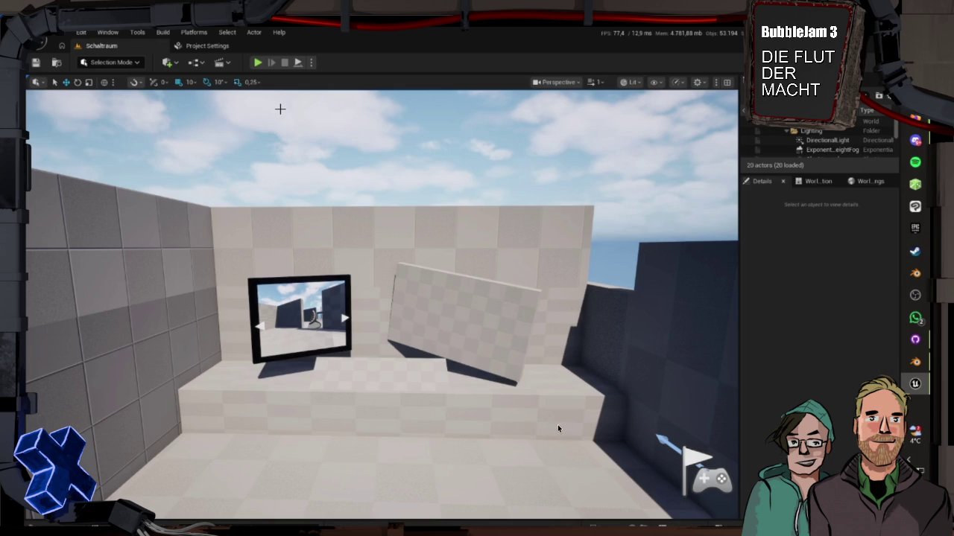
Step: Switch from Unreal Engine over to GitHub Desktop
key("alt+Tab")
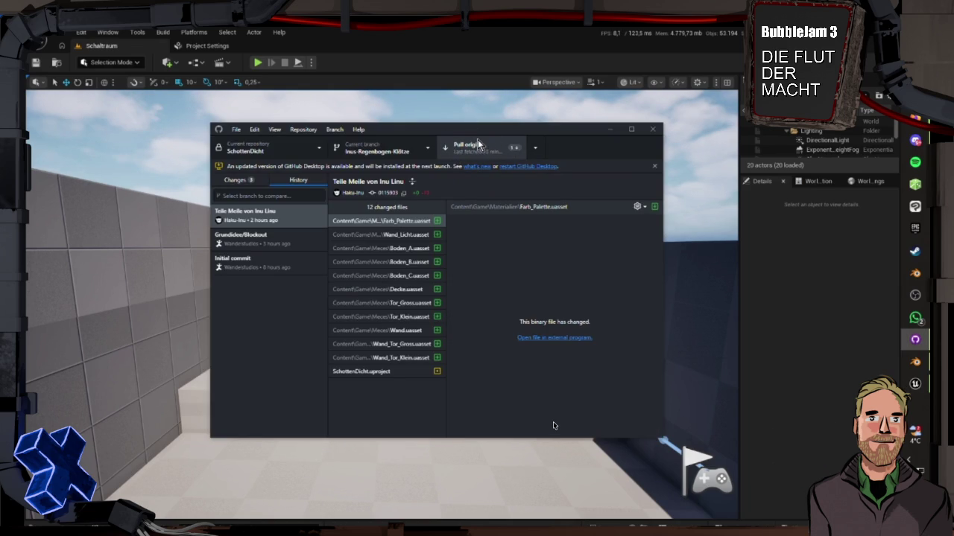
Step: Pull origin, then enter the commit summary 'Bekomme keine 4 eck Augen' for the changes
left_click(473, 154)
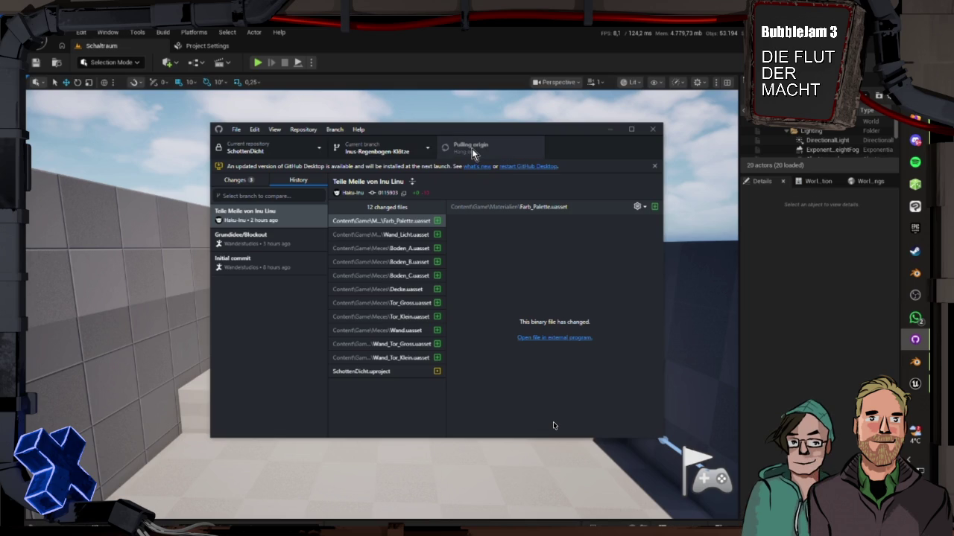
left_click(237, 181)
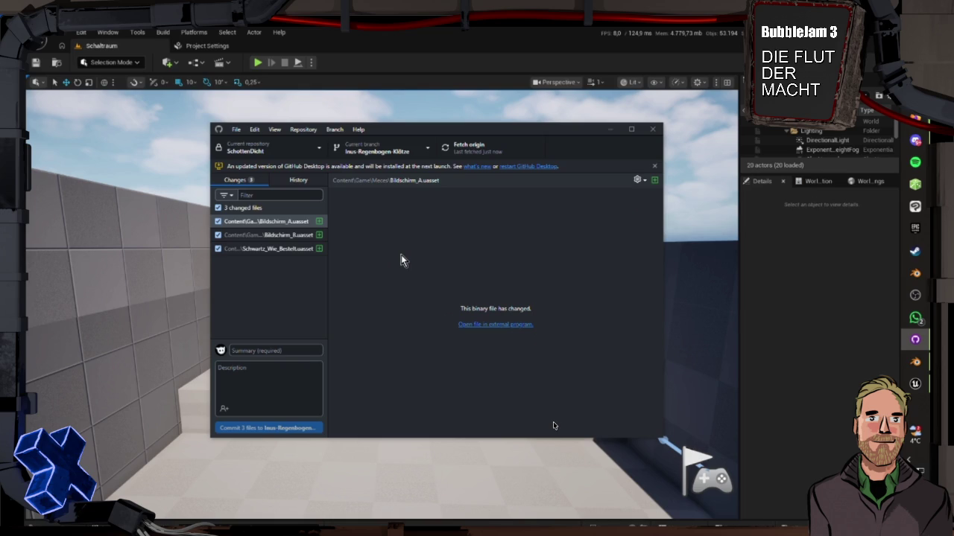
left_click(447, 152)
left_click(240, 354)
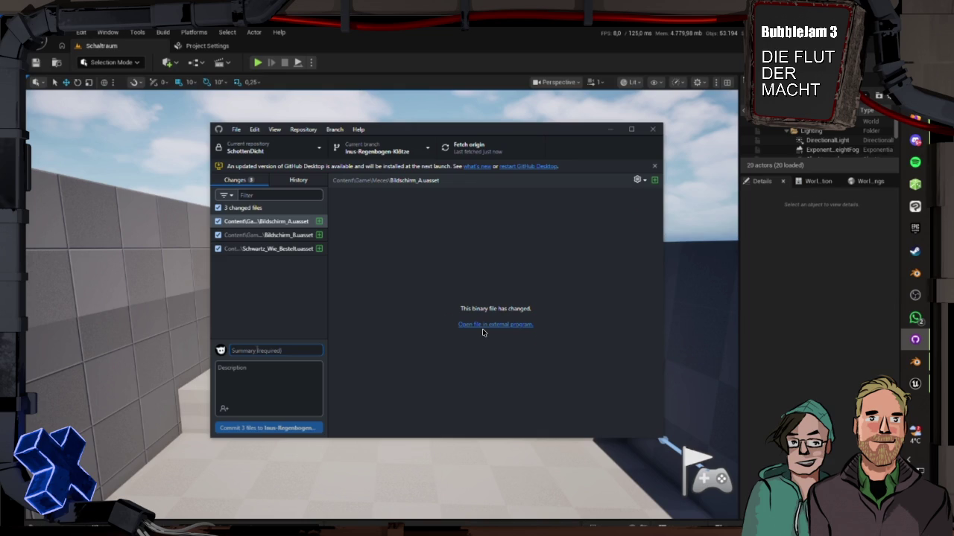
type("Bekomme keine 4 ec")
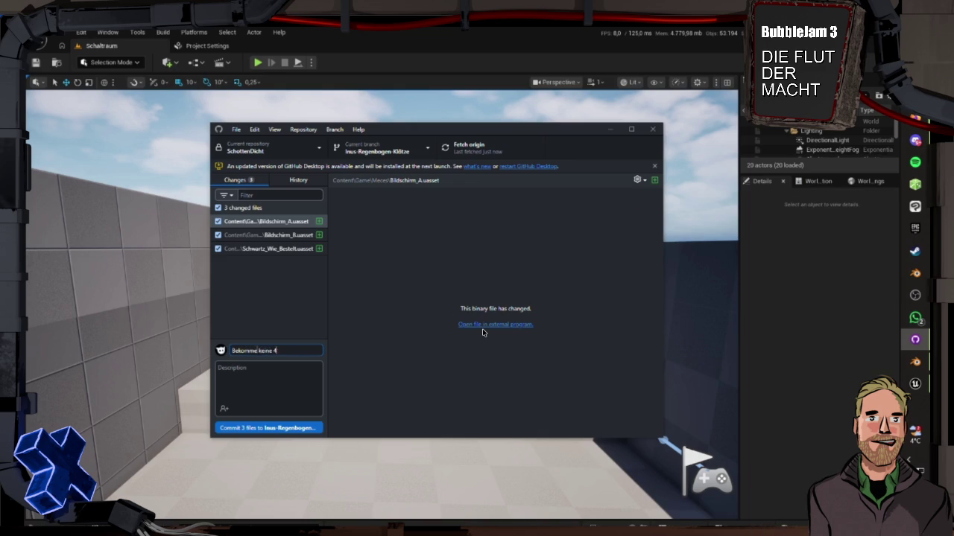
type("k augen")
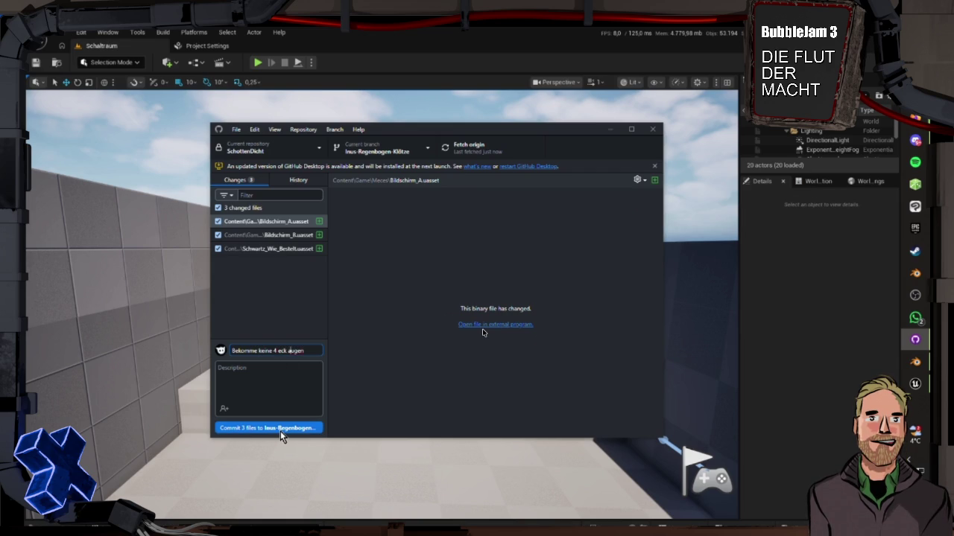
key("Left")
key("Left")
key("Left")
key("BackSpace")
type("A")
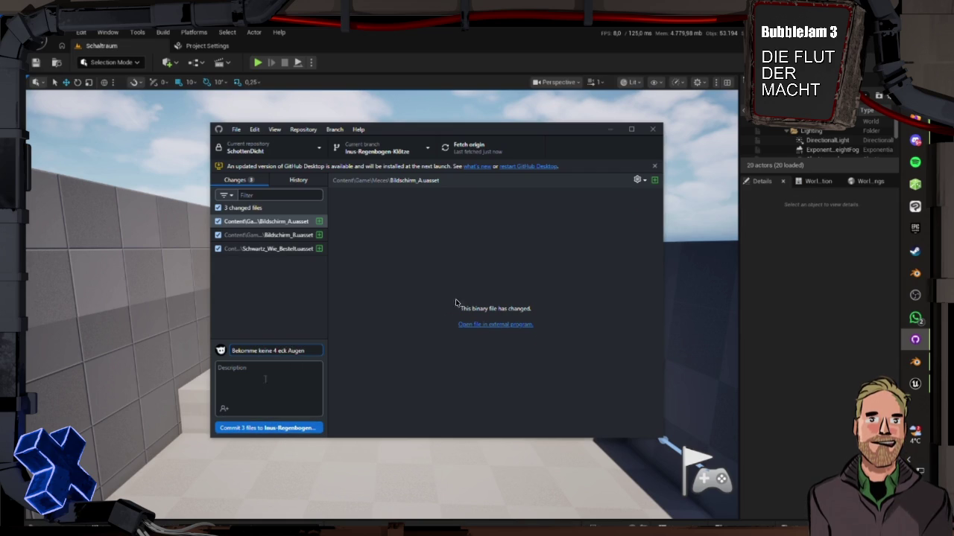
Step: Commit the 3 changed files, push to origin, and minimize GitHub Desktop
left_click(269, 428)
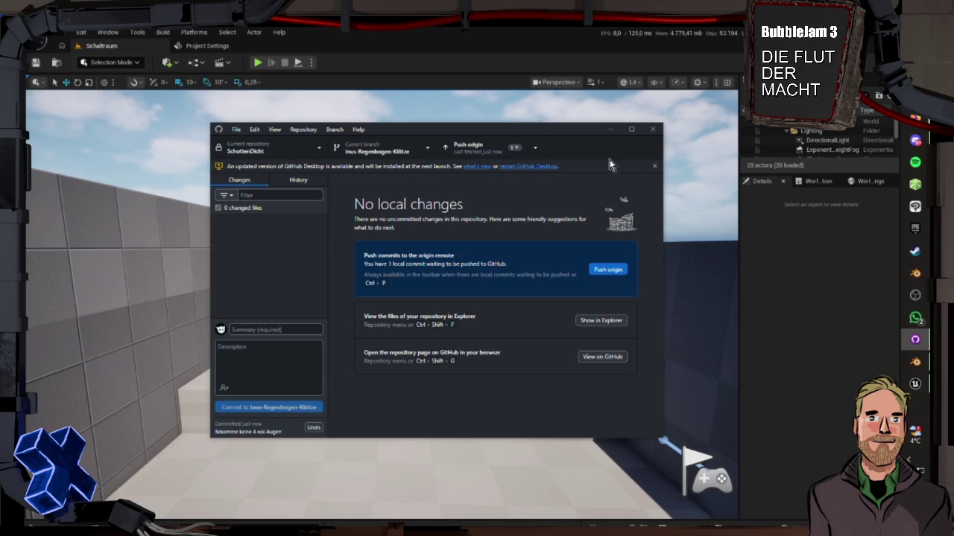
left_click(480, 150)
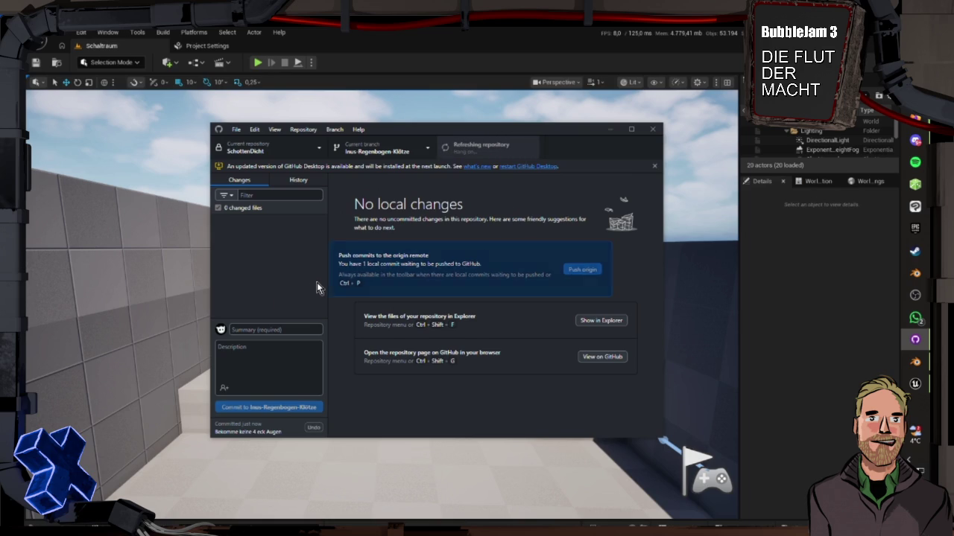
left_click(608, 129)
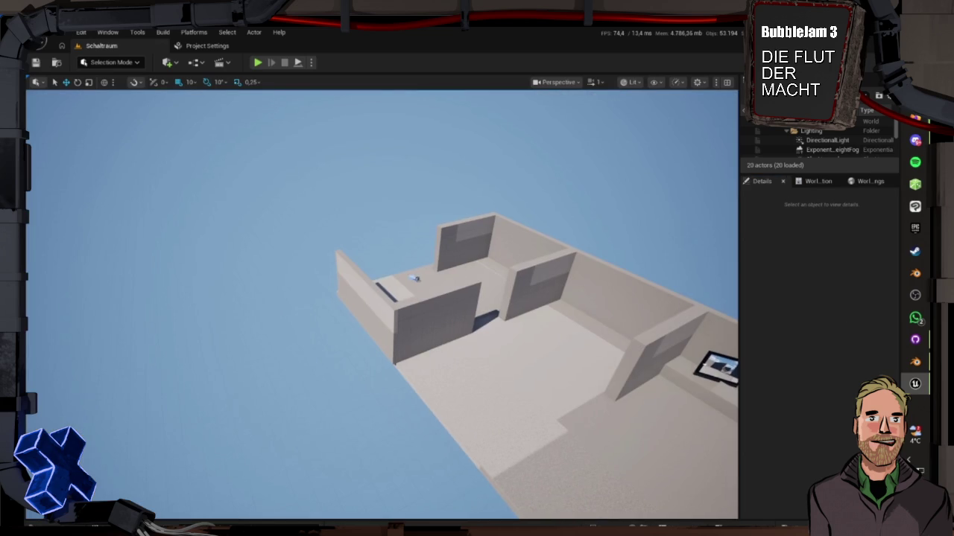
Step: Orbit the level viewport to look down on the rooms from above
left_click_drag(633, 410, 632, 411)
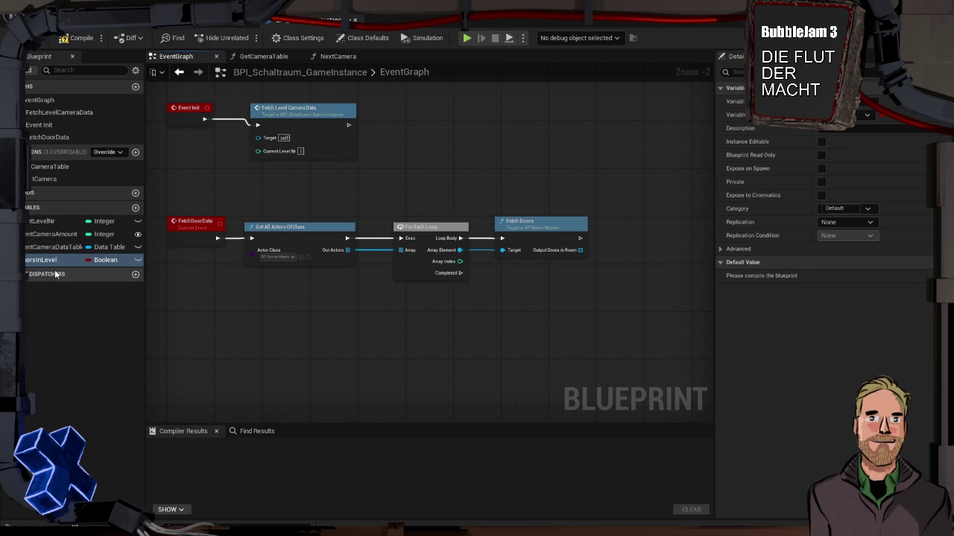
Step: Shift Get All Actors Of Class, For Each Loop and Fetch Doors right of FetchDoorData
left_click_drag(201, 201, 255, 201)
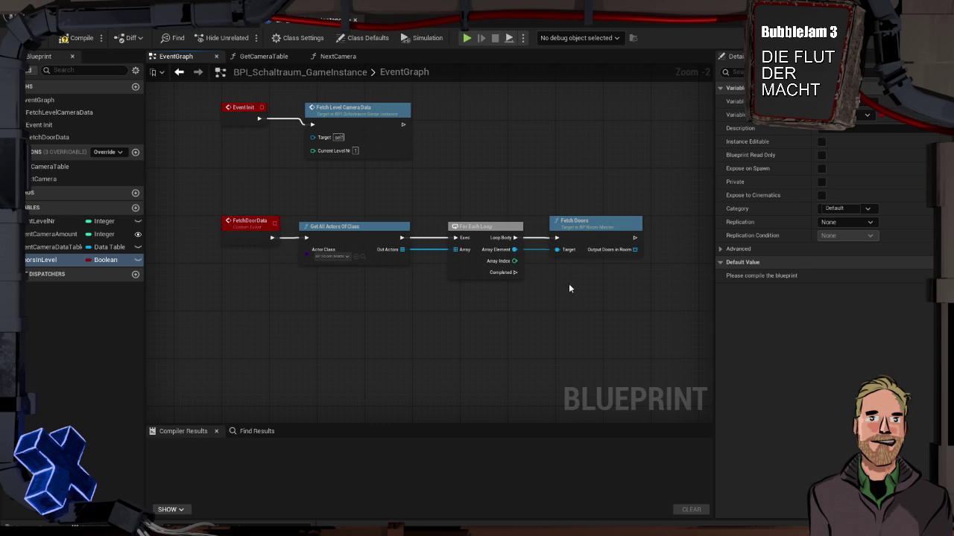
mouse_move(610, 294)
left_mouse_down()
mouse_move(352, 227)
mouse_move(495, 226)
left_mouse_up()
left_click_drag(329, 198, 243, 203)
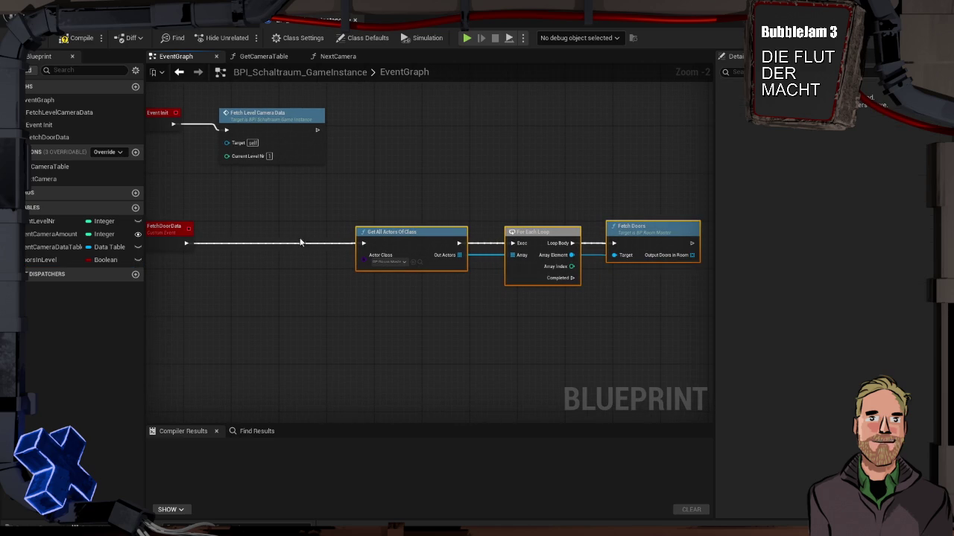
mouse_move(337, 232)
left_mouse_down()
mouse_move(390, 215)
mouse_move(313, 215)
left_mouse_up()
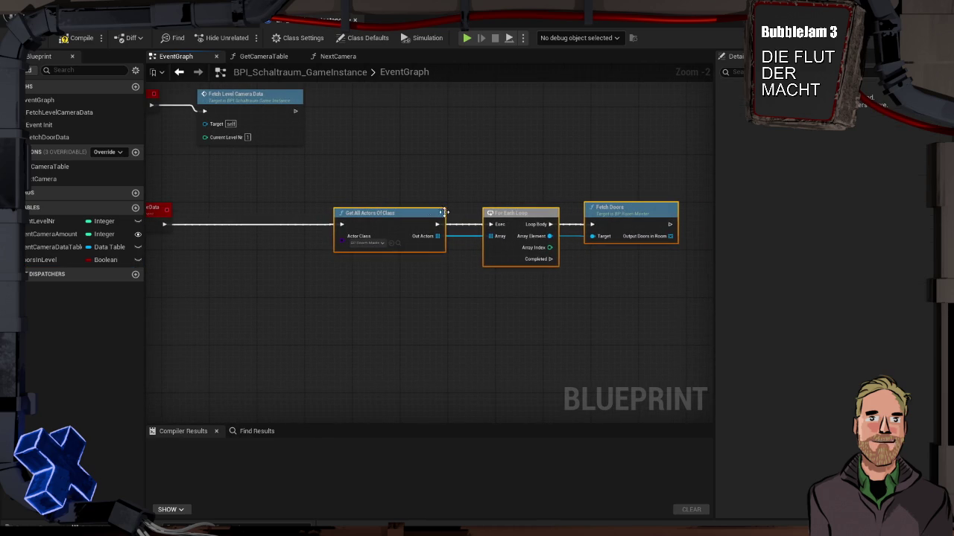
left_click_drag(549, 186, 406, 183)
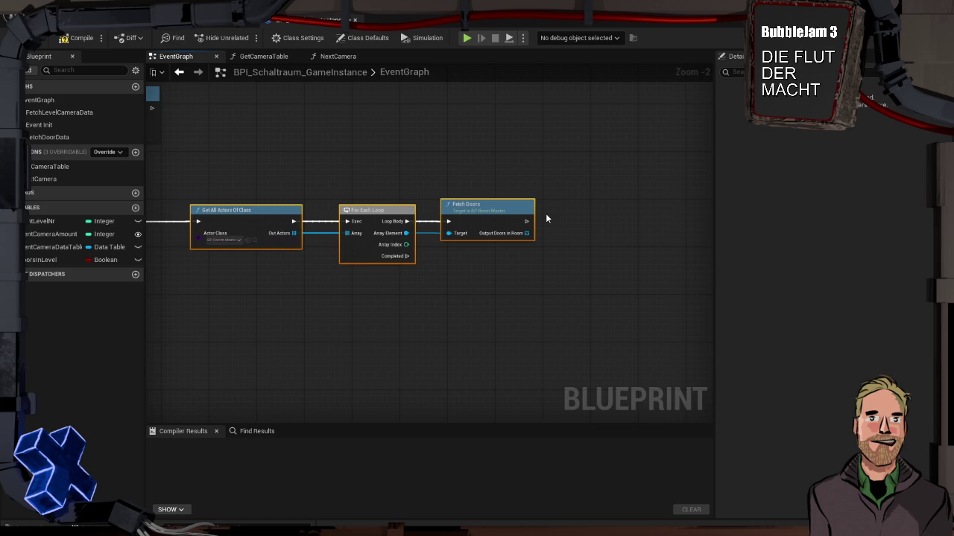
left_click(548, 214)
left_click_drag(581, 247, 526, 223)
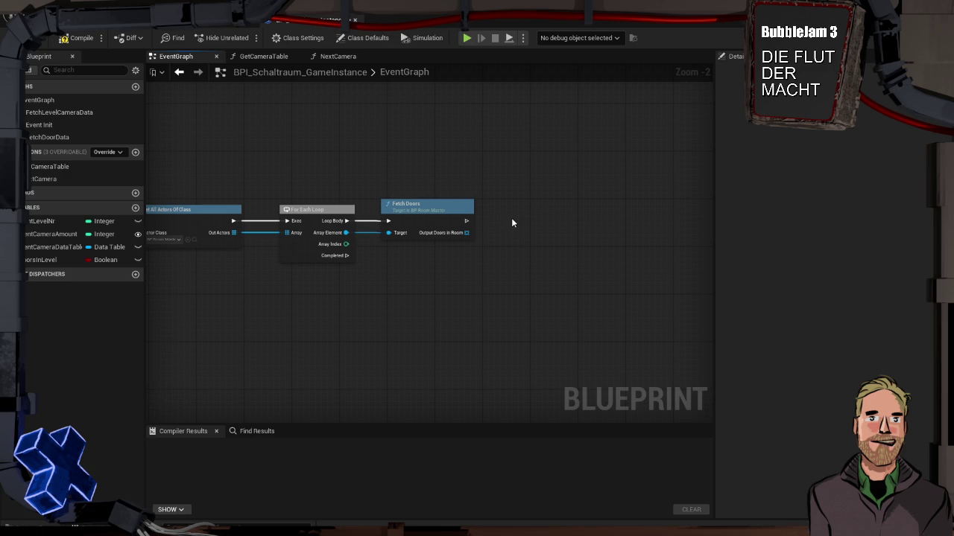
key("Home")
mouse_move(431, 285)
left_mouse_down()
mouse_move(588, 281)
mouse_move(445, 269)
left_mouse_up()
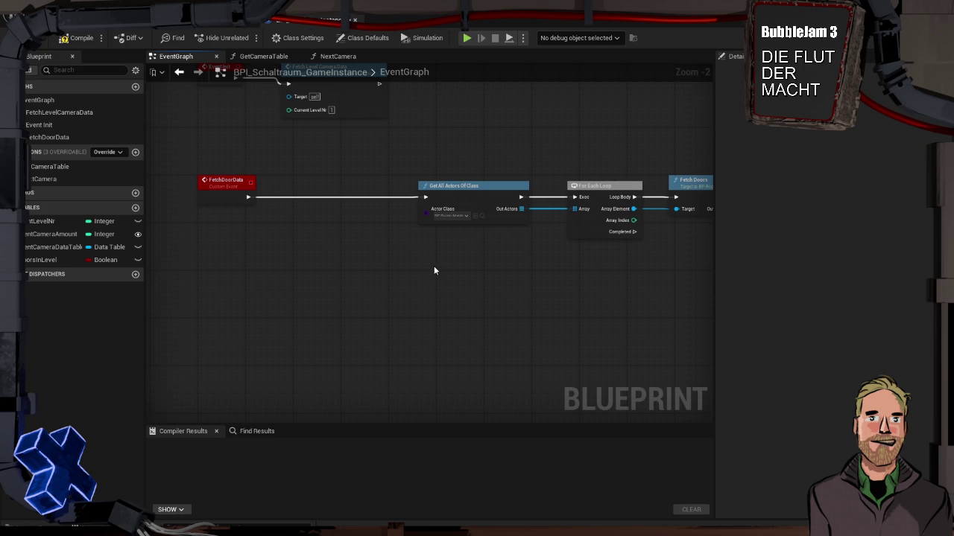
Step: Create a Structure asset named S_DoorsInLevel inside the Misc folder
key("ctrl+space")
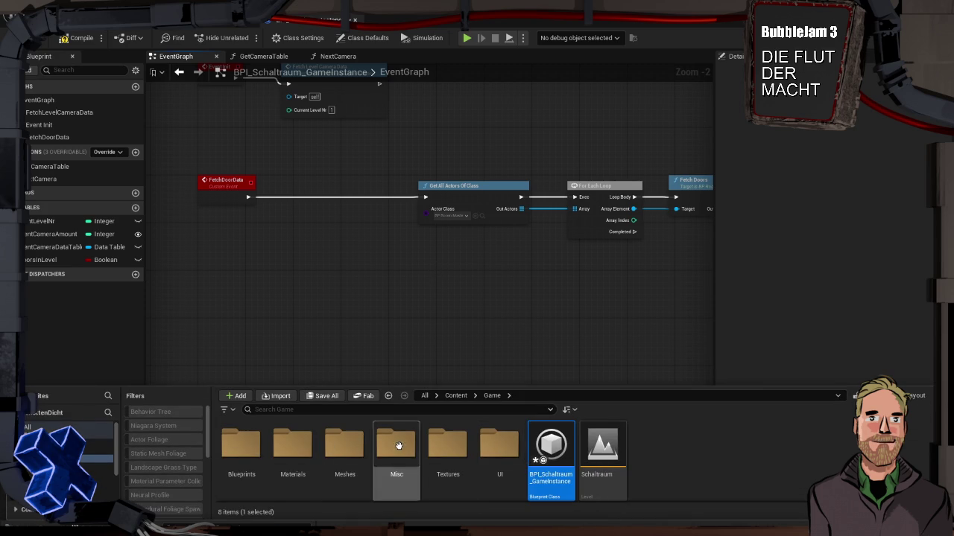
left_click(395, 447)
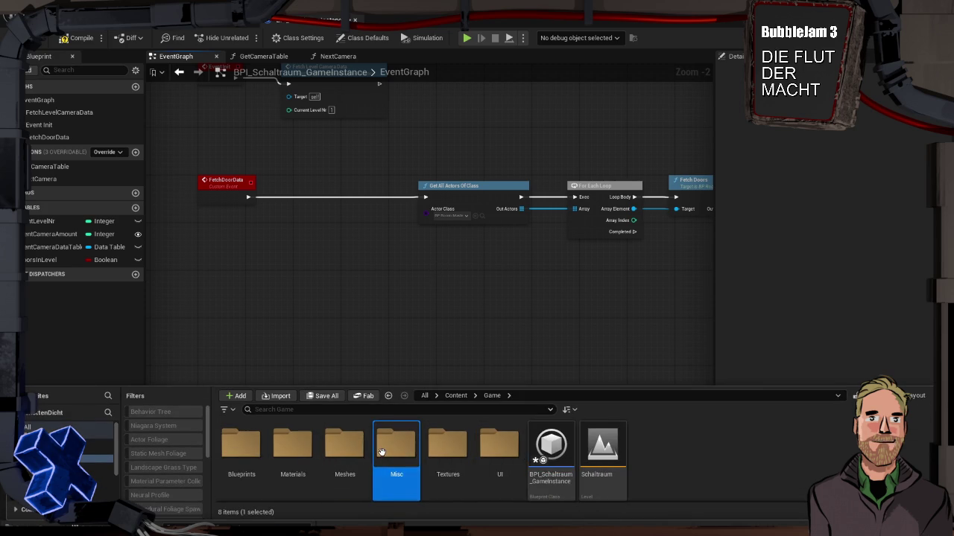
double_click(396, 447)
right_click(470, 462)
type("struct")
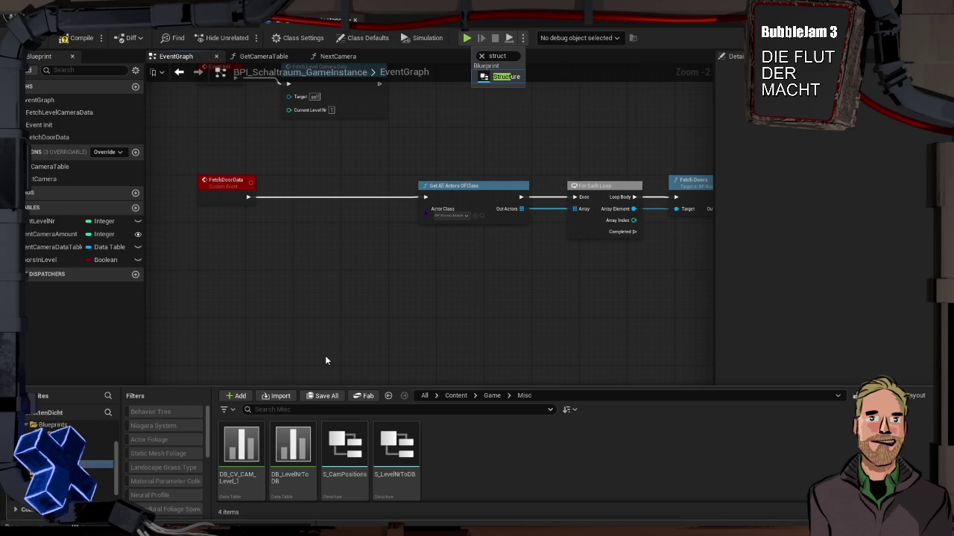
key("Return")
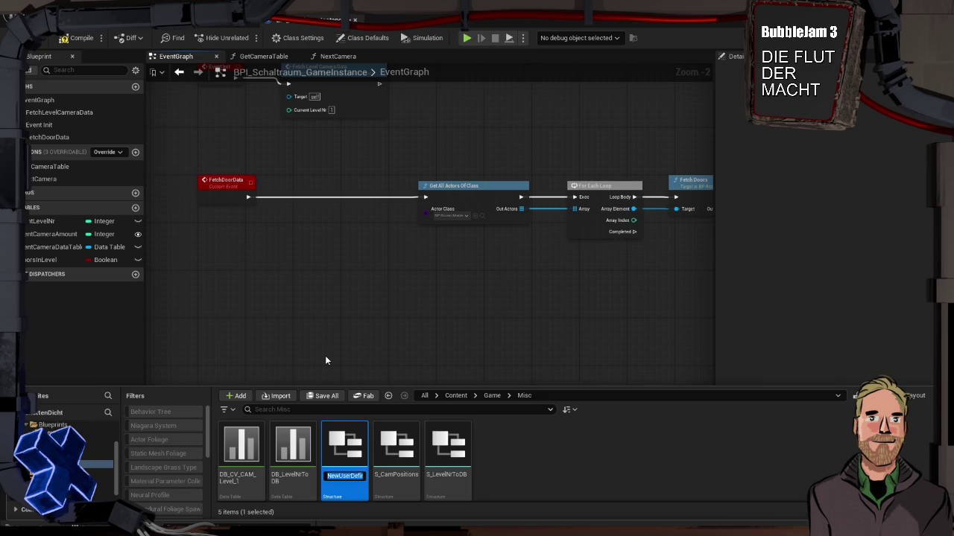
type("S_")
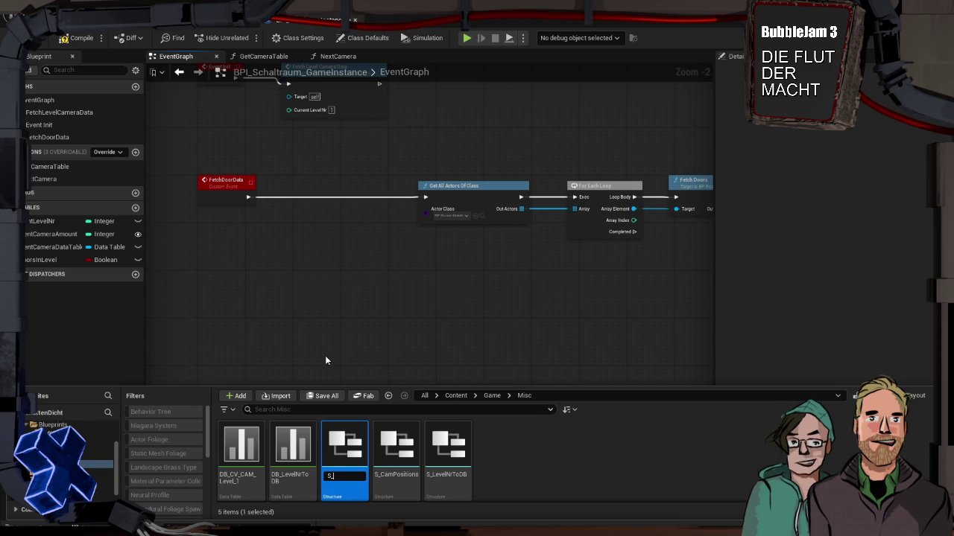
type("Door")
type("sInLevel")
key("Return")
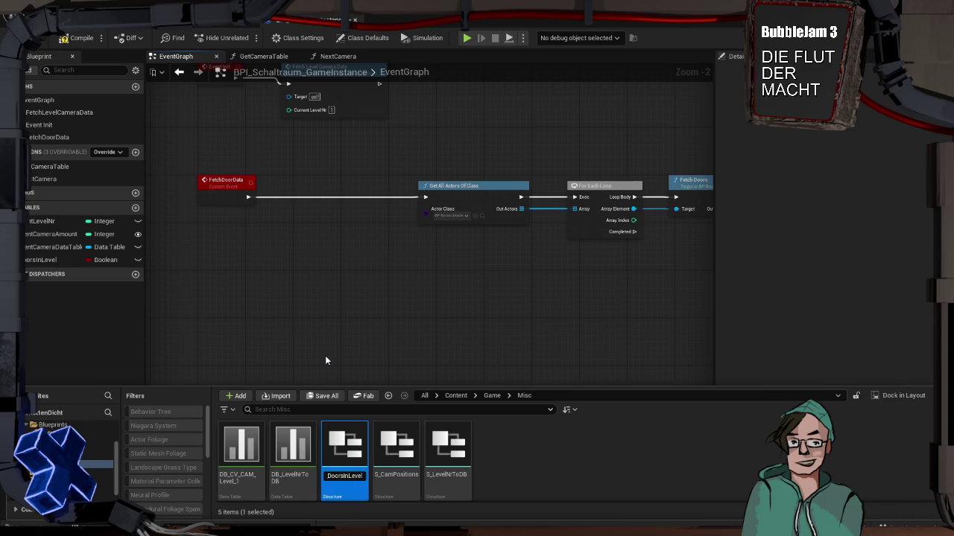
type("S_")
key("Return")
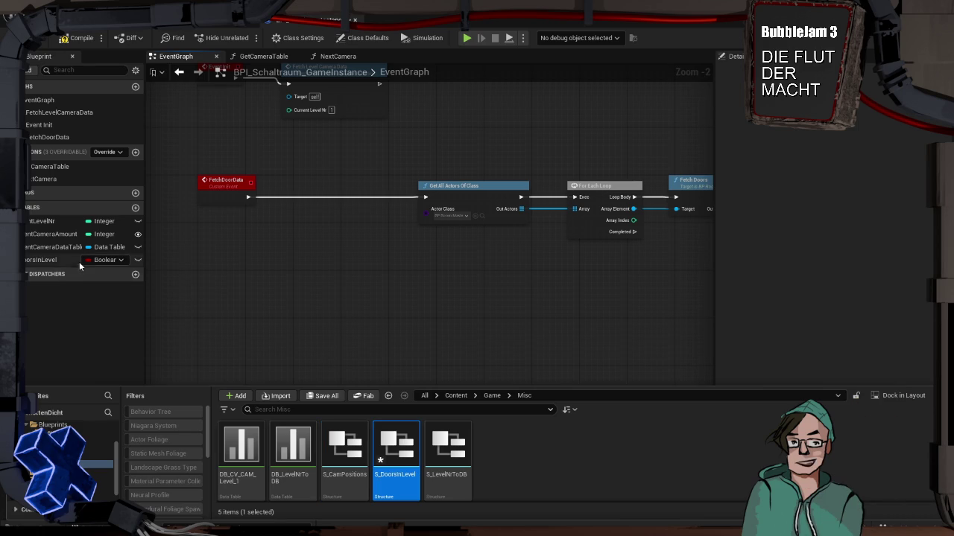
Step: Change DoorsInLevel from Boolean to an array of S_DoorsInLevel
left_click(103, 260)
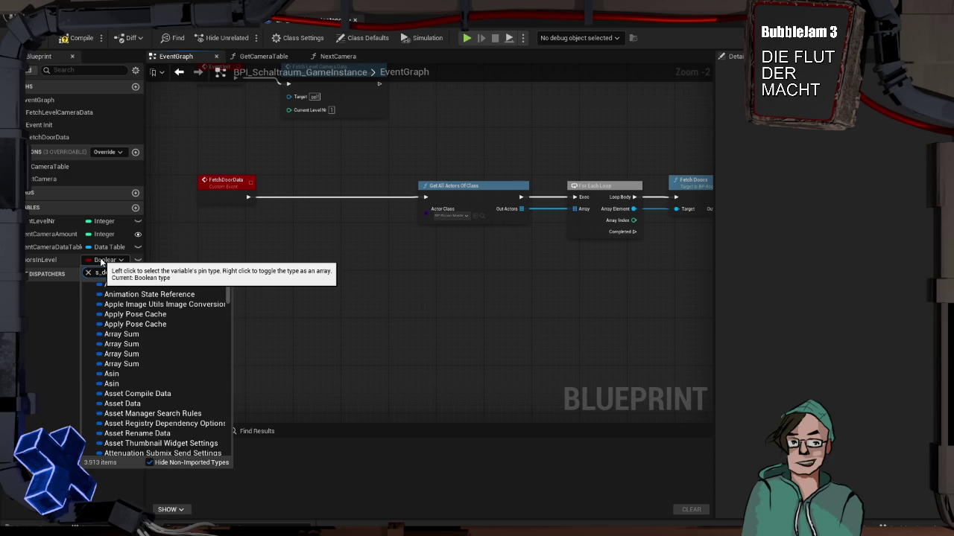
type("_Doors")
left_click(115, 292)
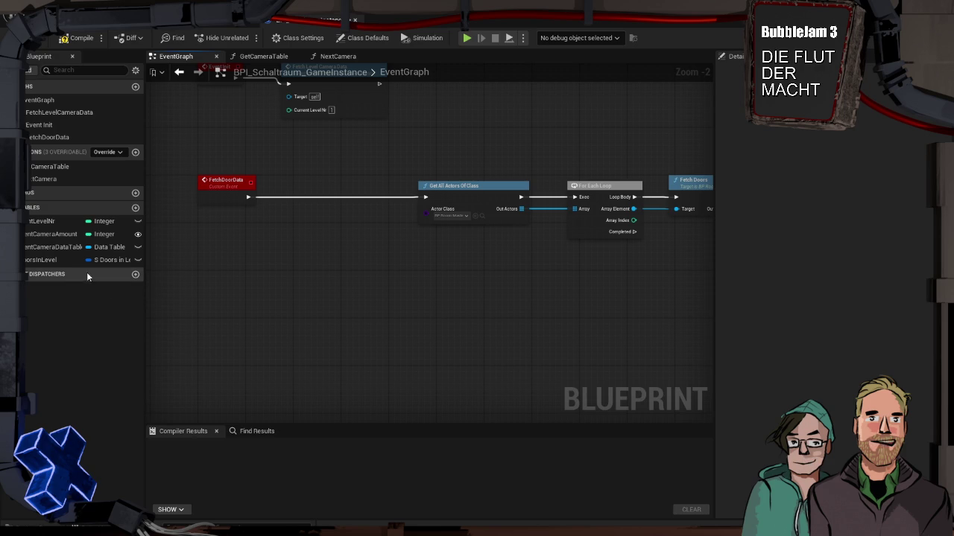
left_click(121, 262)
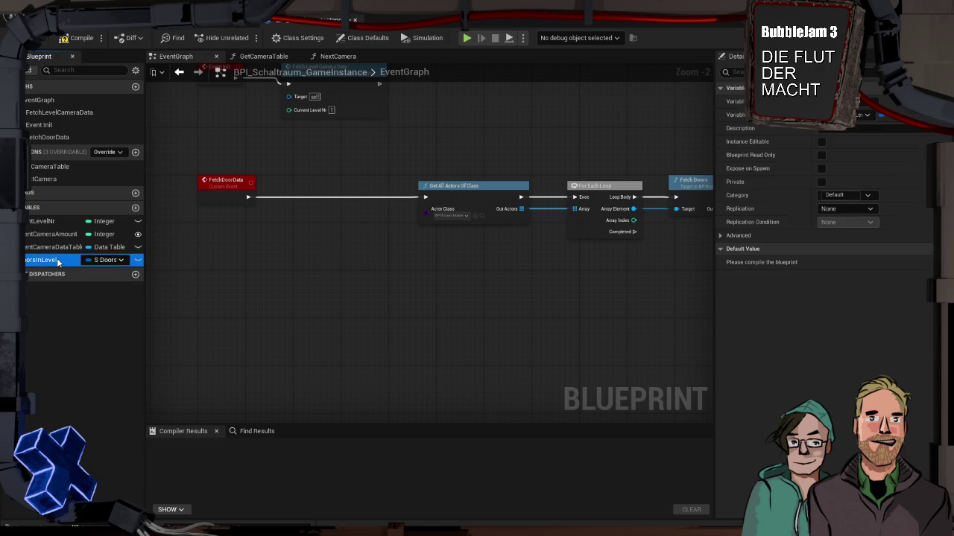
left_click(881, 116)
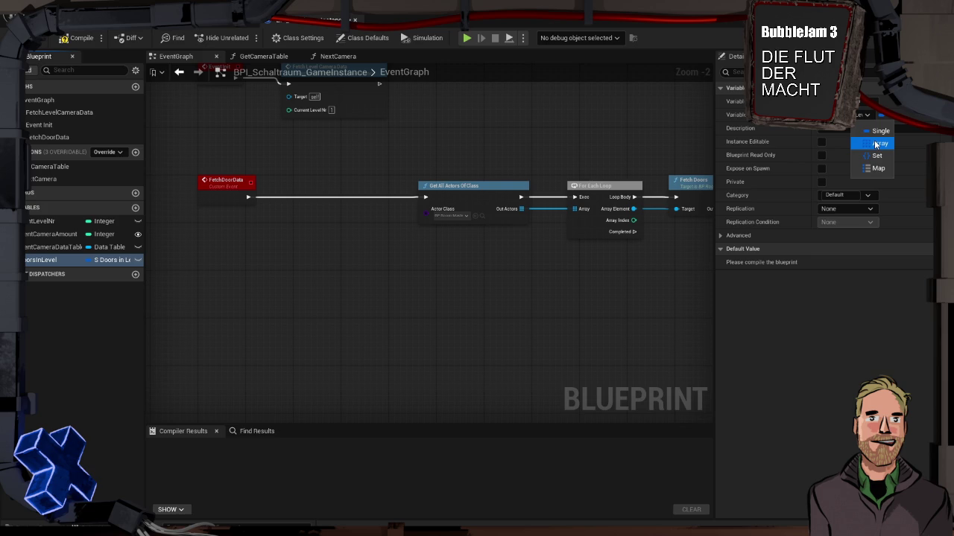
left_click(875, 144)
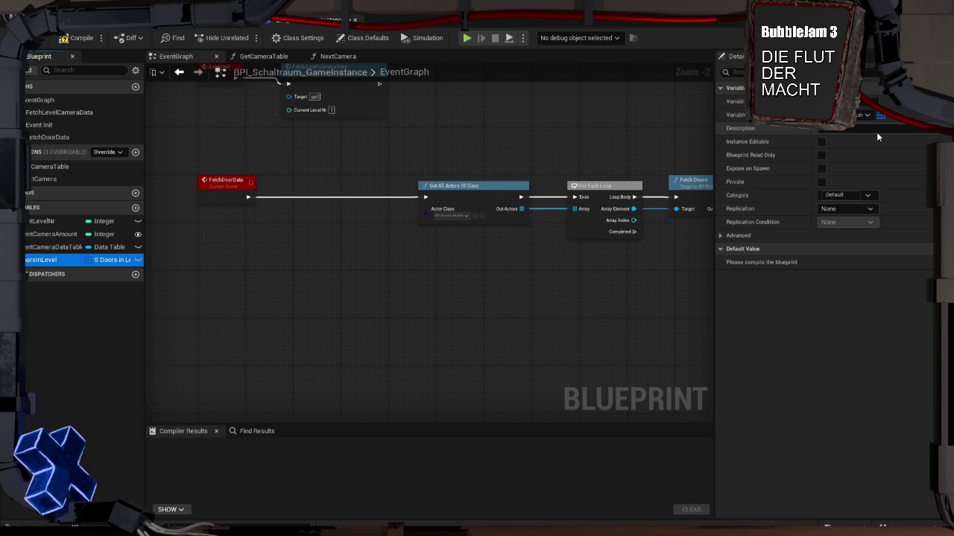
Step: Rename the S_DoorsInLevel structure asset to S_RoomsPerDoor
left_click(41, 510)
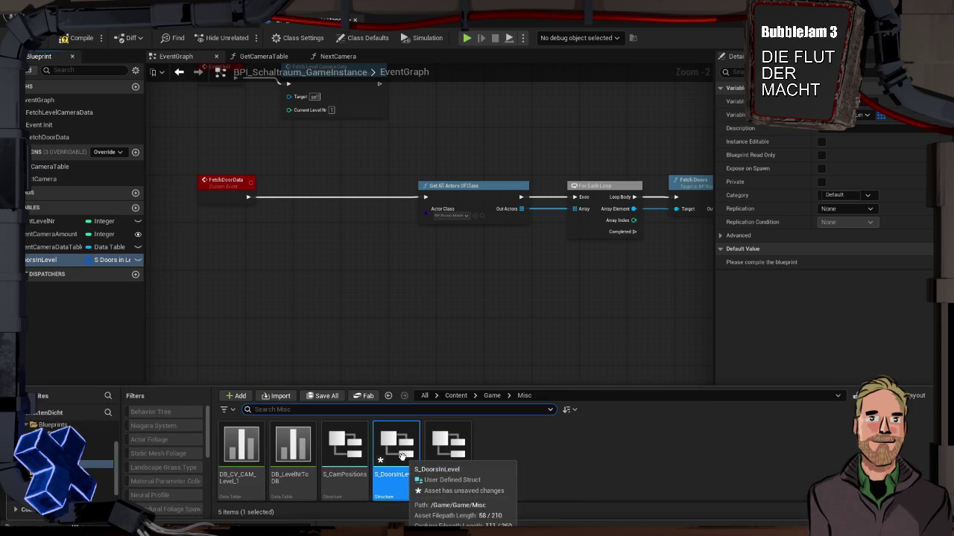
key("F2")
key("End")
key("BackSpace")
key("BackSpace")
key("BackSpace")
key("BackSpace")
key("BackSpace")
key("BackSpace")
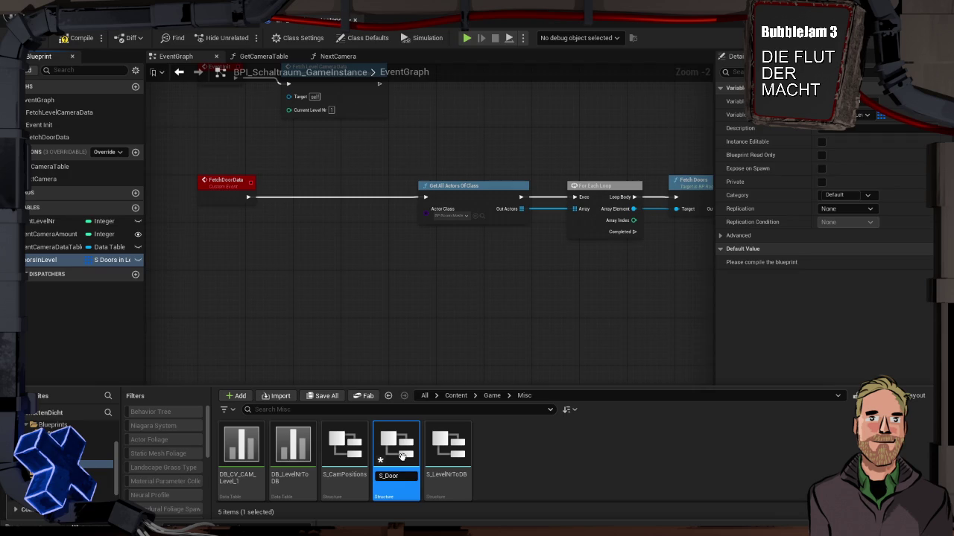
key("BackSpace")
key("BackSpace")
key("BackSpace")
type("R")
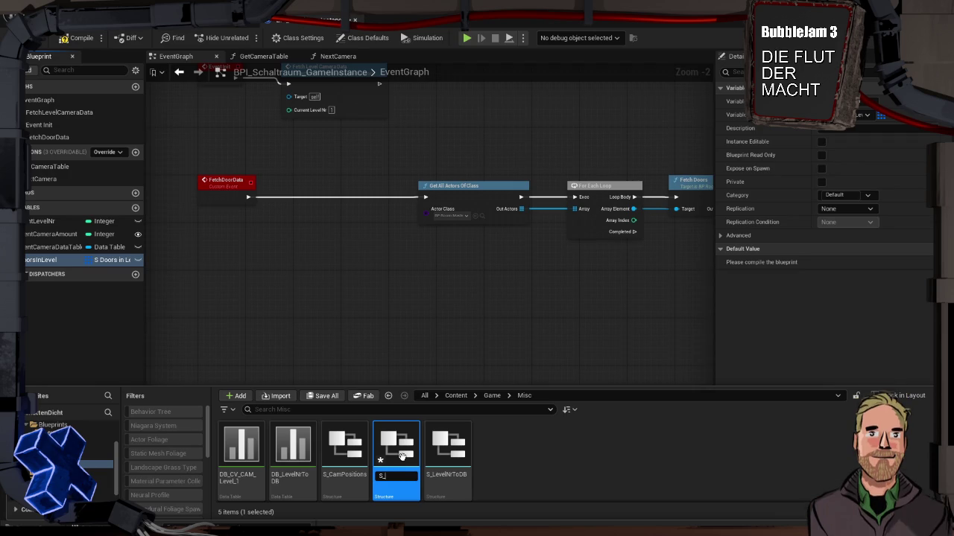
type("oomsAndD")
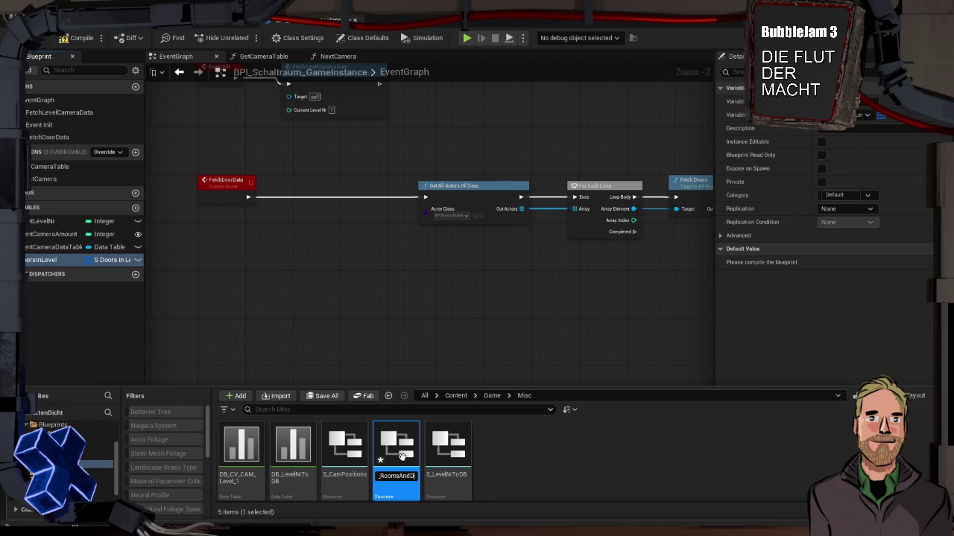
key("BackSpace")
key("BackSpace")
key("BackSpace")
key("BackSpace")
key("BackSpace")
type("RoomsPerDoor")
key("Return")
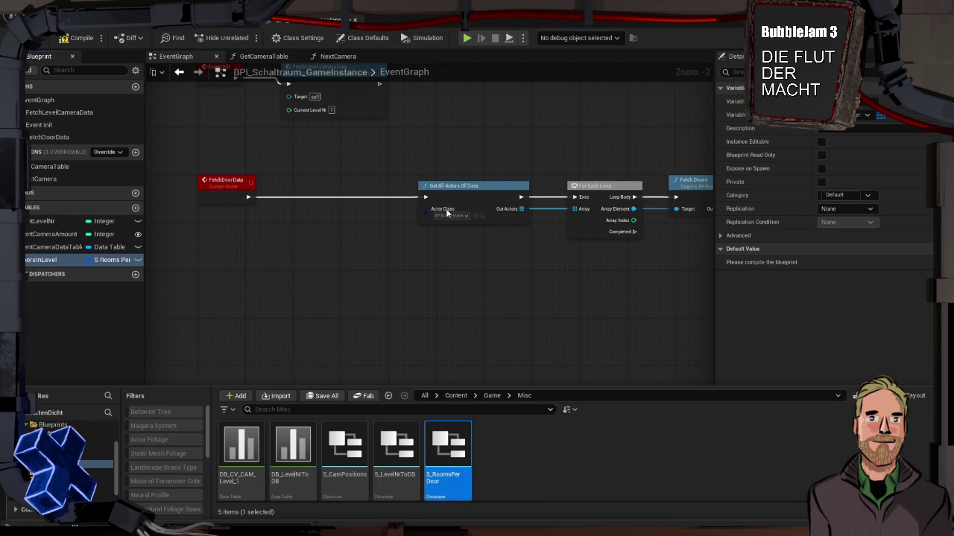
left_click(887, 117)
Step: Make the variable a Map container and search the type list for the BP M Door key
left_click(888, 118)
left_click(887, 117)
left_click(879, 143)
left_click(924, 118)
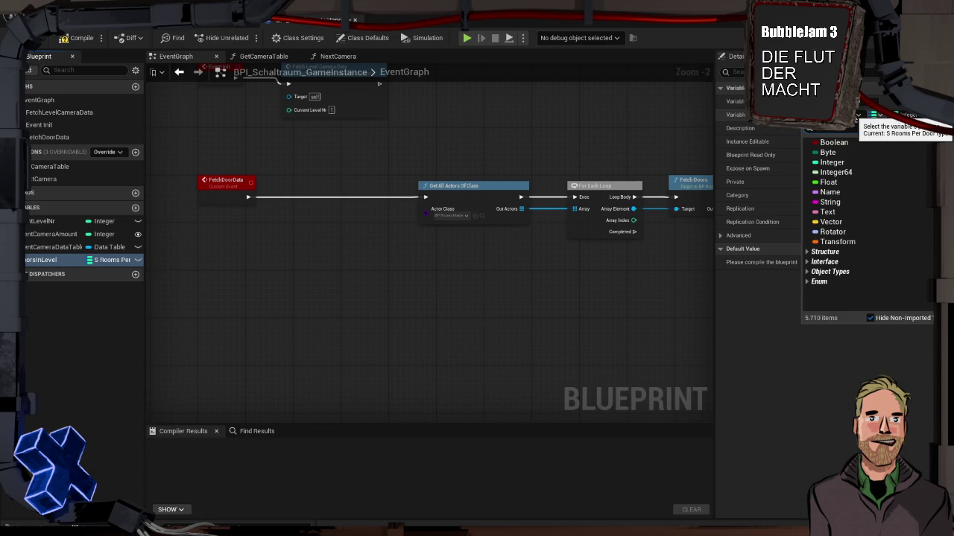
type("sroom")
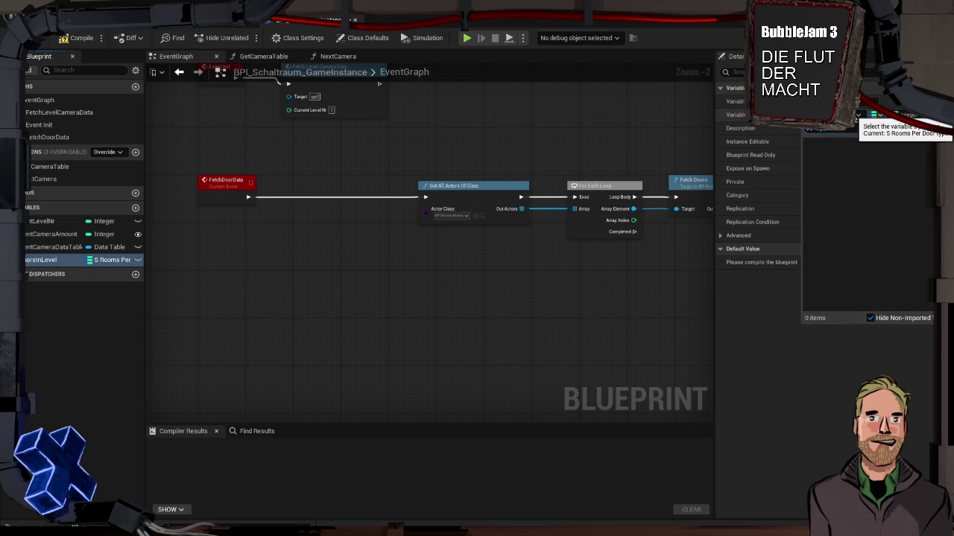
key("BackSpace")
key("BackSpace")
key("BackSpace")
type("bp d")
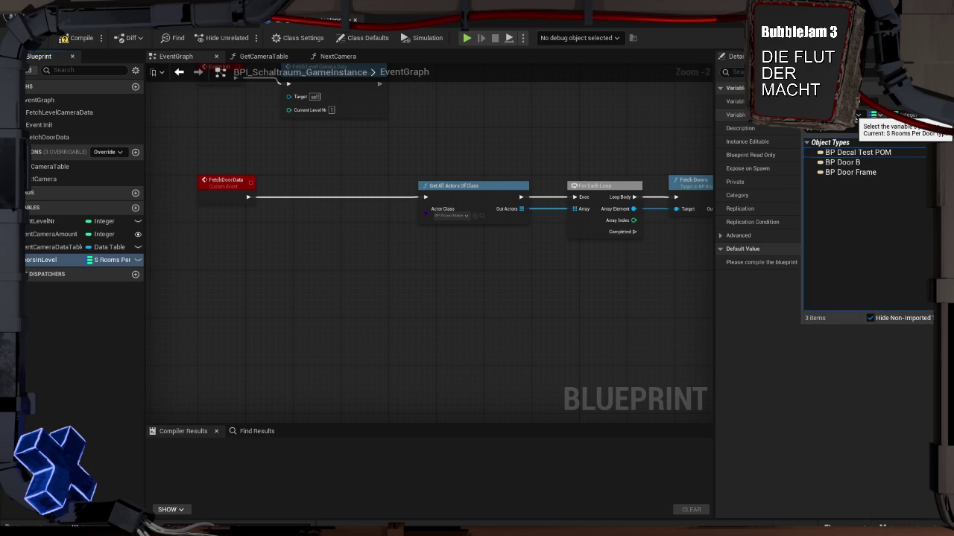
key("BackSpace")
key("BackSpace")
key("BackSpace")
type("s roomsdoor")
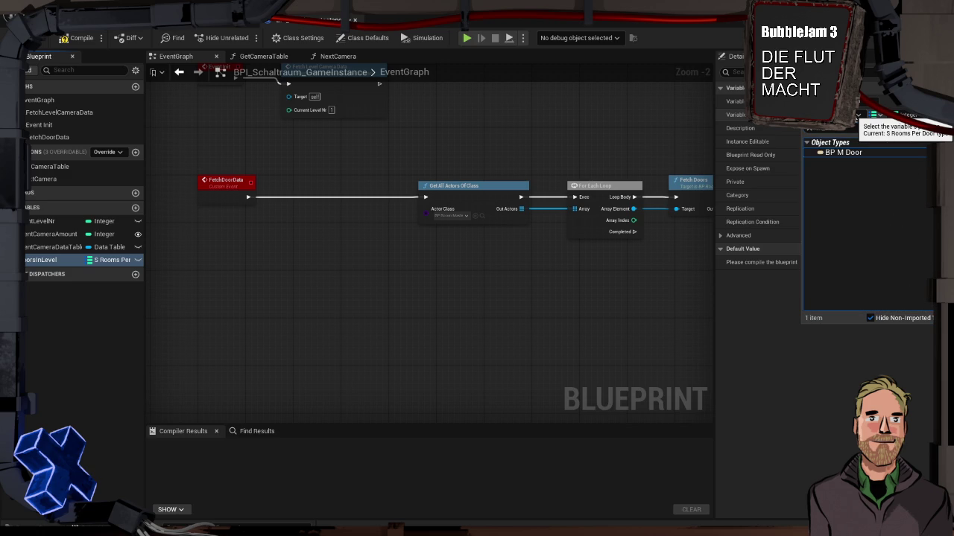
left_click(871, 152)
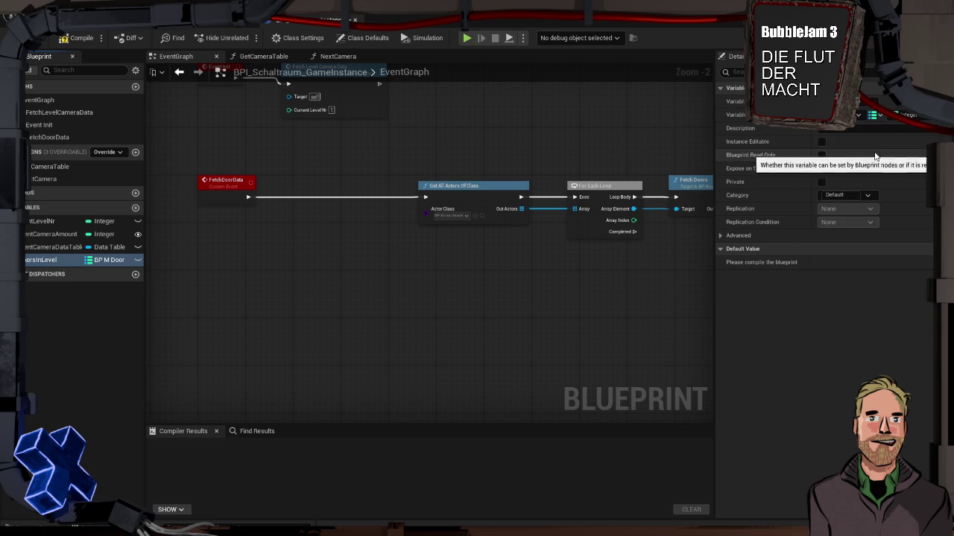
left_click(859, 117)
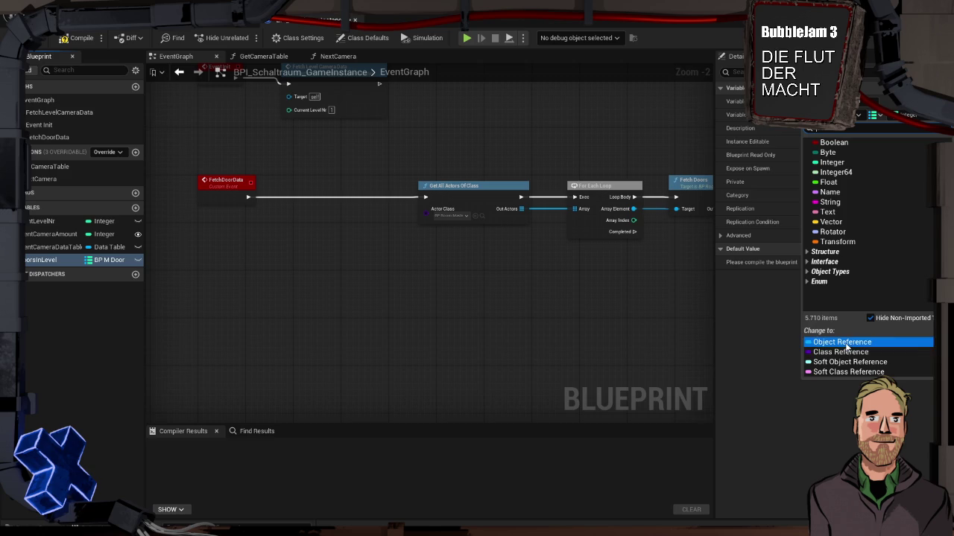
left_click(770, 305)
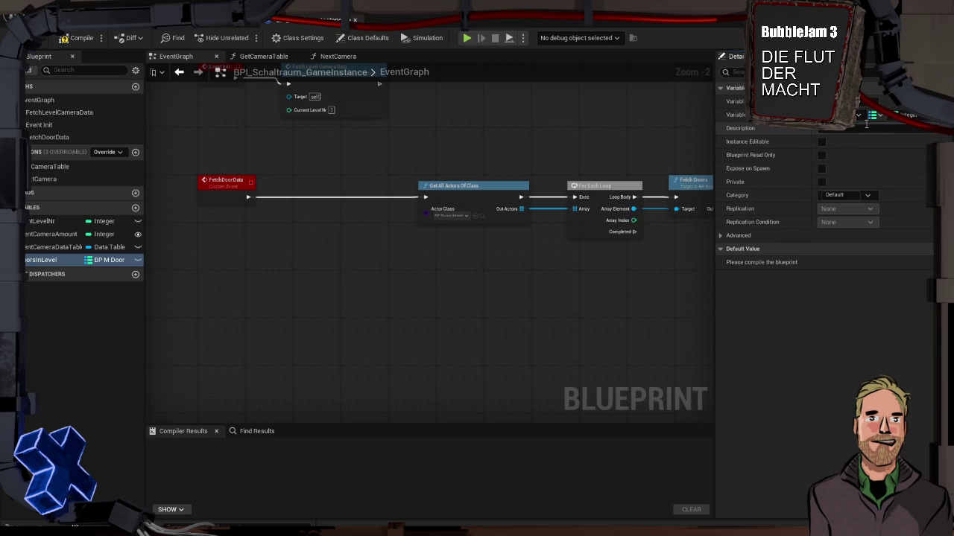
Step: Set the map key type to a BP M Door object reference
left_click(859, 117)
left_click(857, 117)
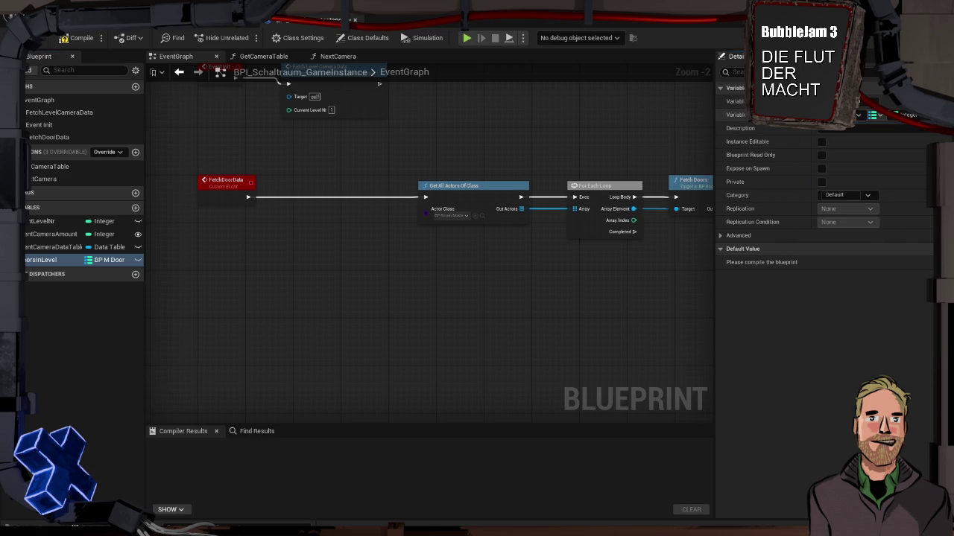
left_click(857, 117)
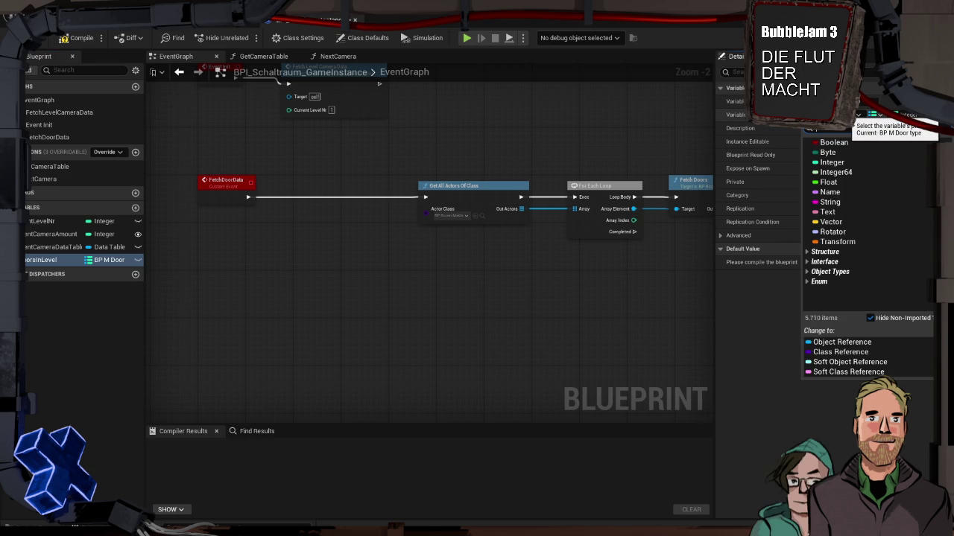
type("BP M Door")
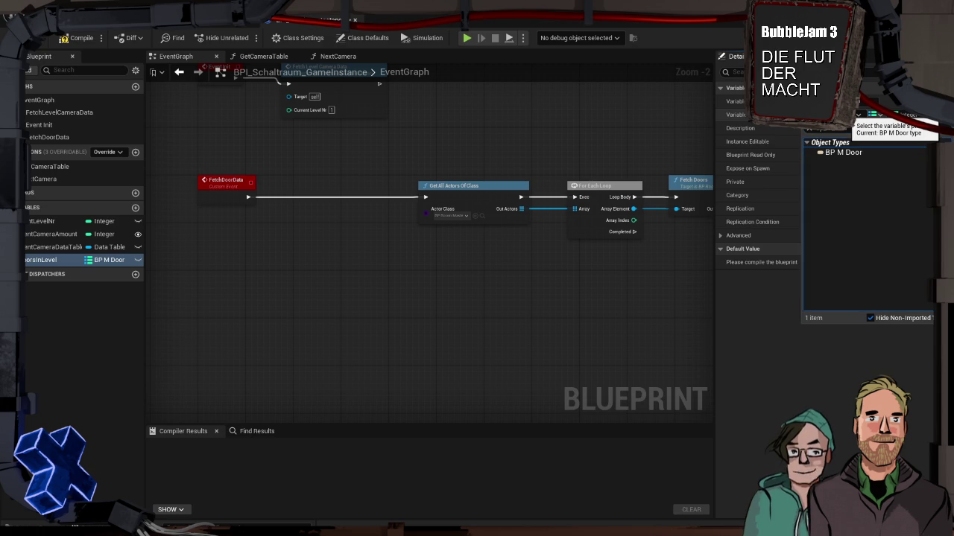
key("Down")
mouse_move(849, 153)
left_click(789, 153)
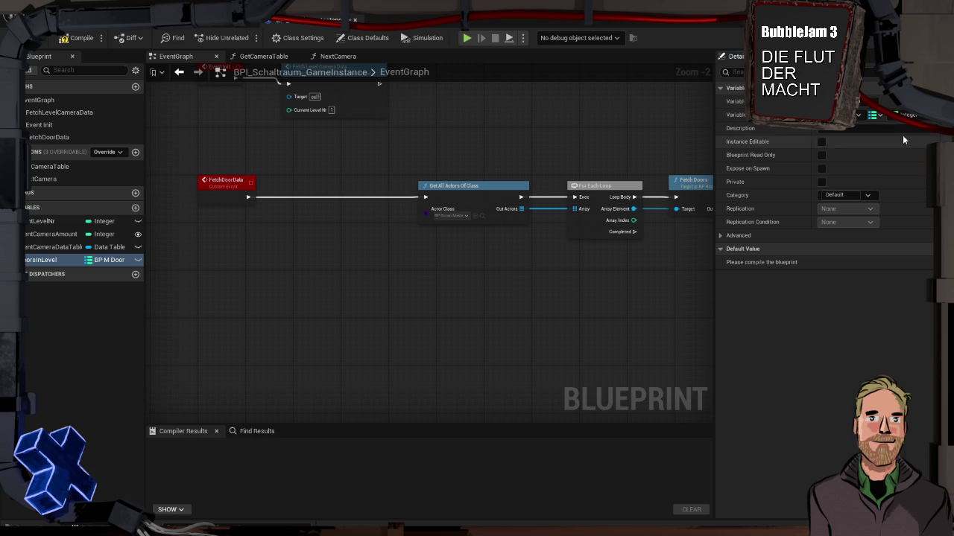
Step: Set the map value type to S Rooms Per Door and compile the blueprint
left_click(921, 117)
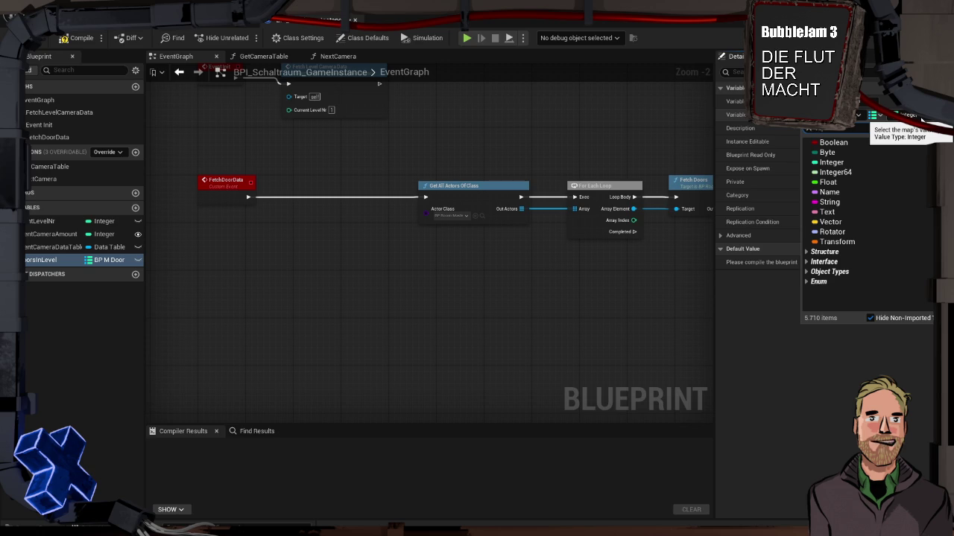
type("room")
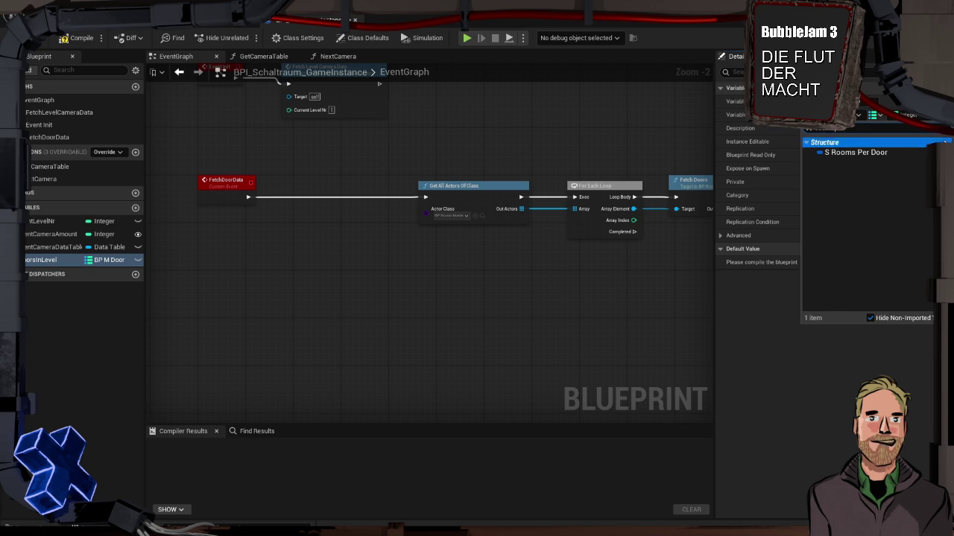
left_click(906, 152)
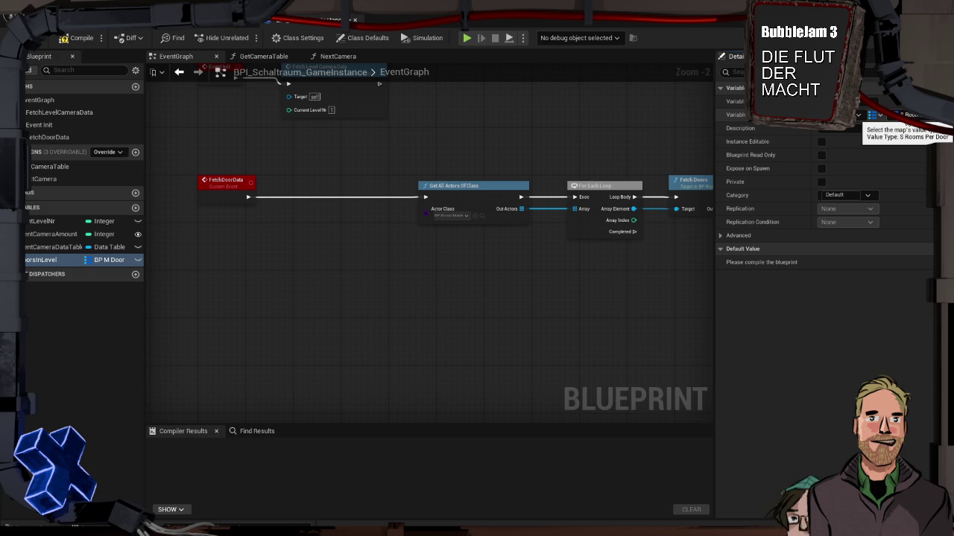
left_click(58, 38)
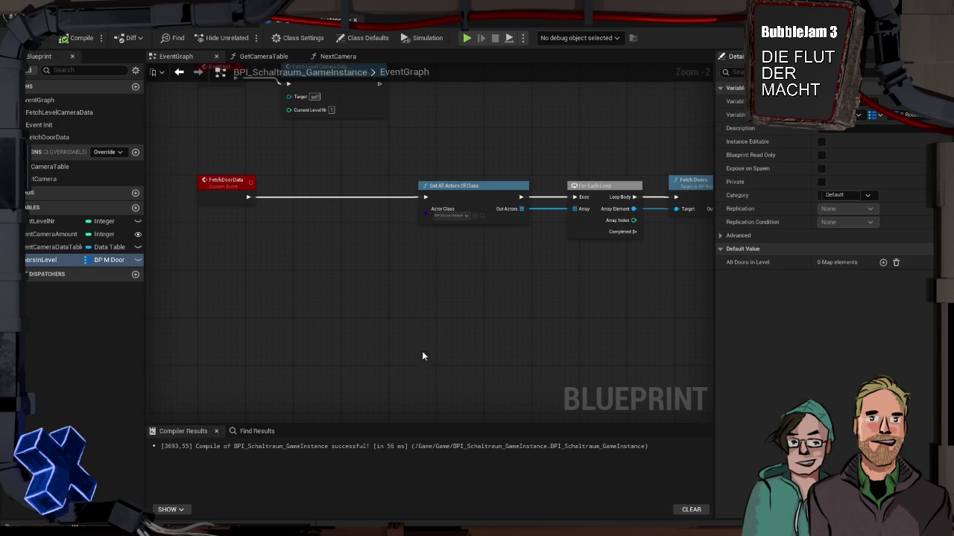
key("ctrl+space")
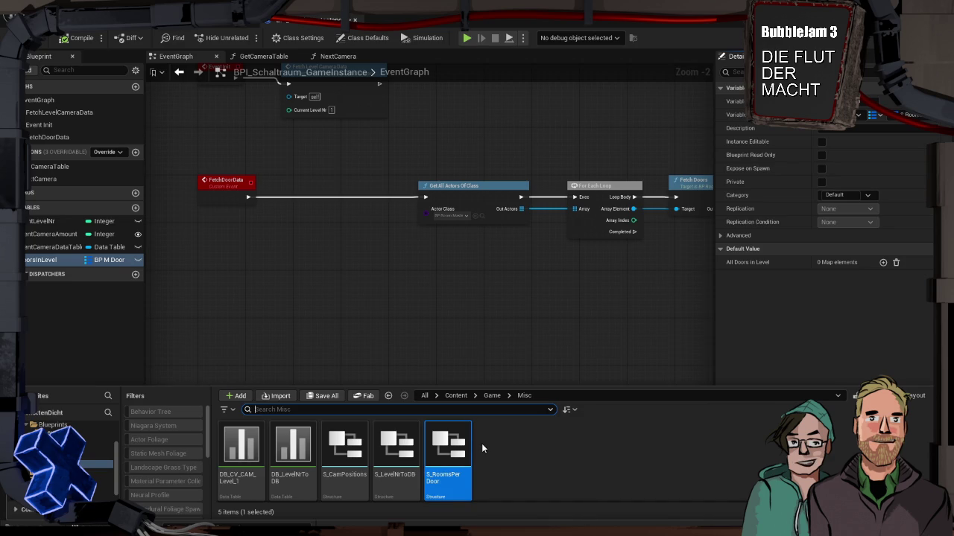
left_click_drag(315, 228, 364, 344)
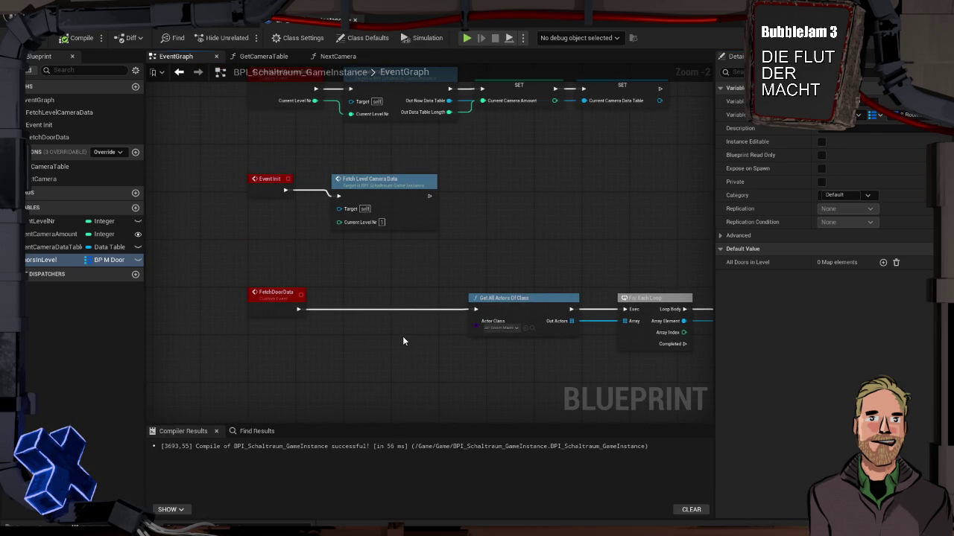
Step: Shift Get All Actors Of Class and For Each Loop left, reconnecting Out Actors to Array
scroll(433, 298, "down", 1)
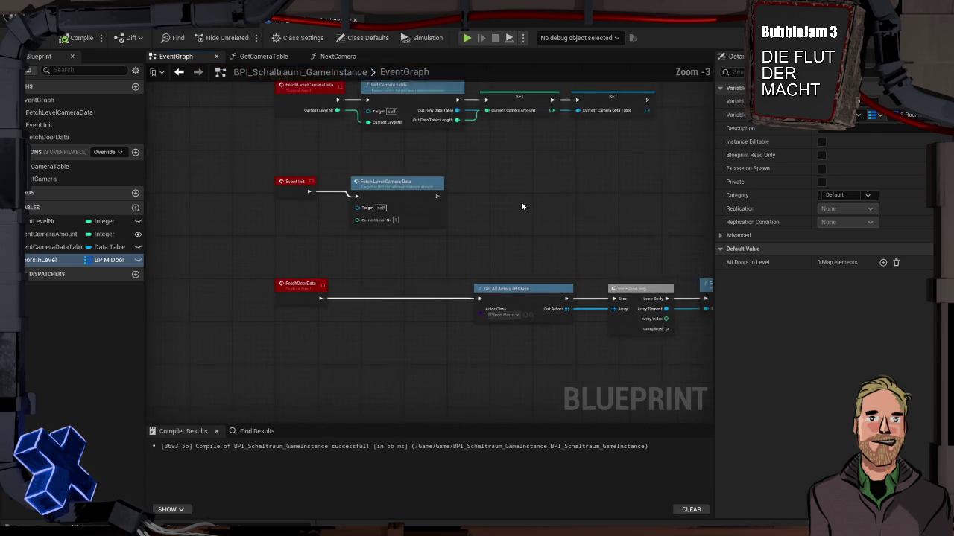
left_click_drag(520, 201, 370, 183)
mouse_move(349, 252)
left_mouse_down()
mouse_move(427, 246)
mouse_move(411, 265)
mouse_move(348, 266)
left_mouse_up()
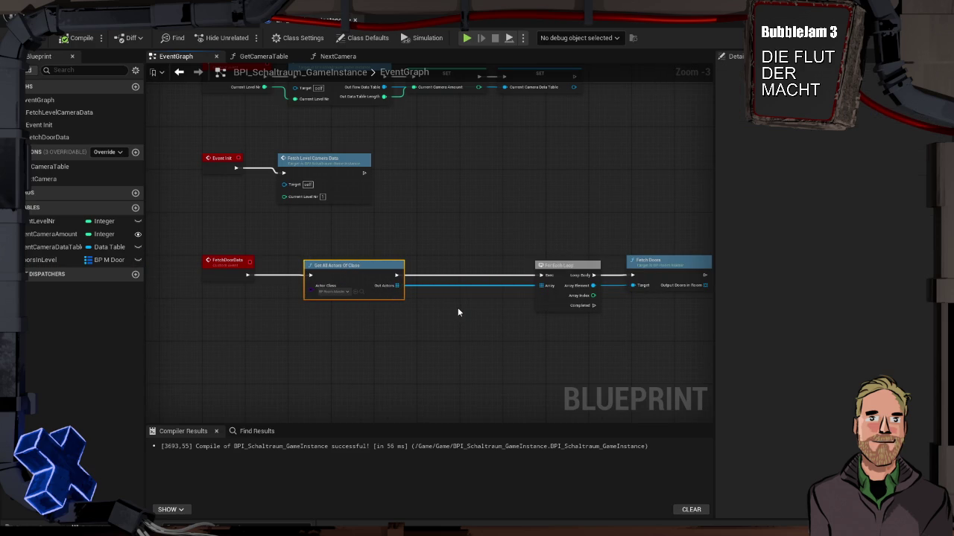
mouse_move(558, 269)
left_mouse_down()
mouse_move(455, 270)
mouse_move(552, 266)
left_mouse_up()
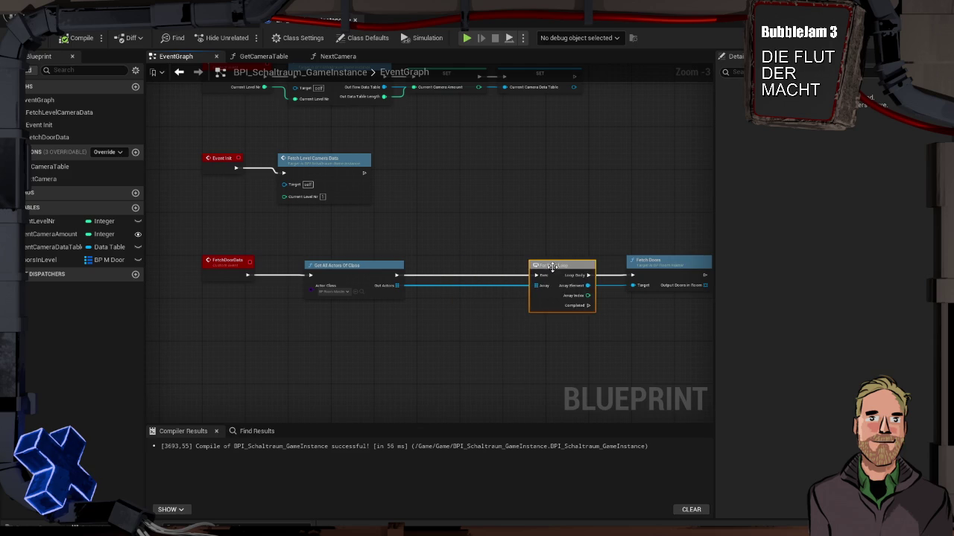
mouse_move(402, 286)
left_mouse_down()
mouse_move(435, 286)
mouse_move(426, 284)
left_mouse_up()
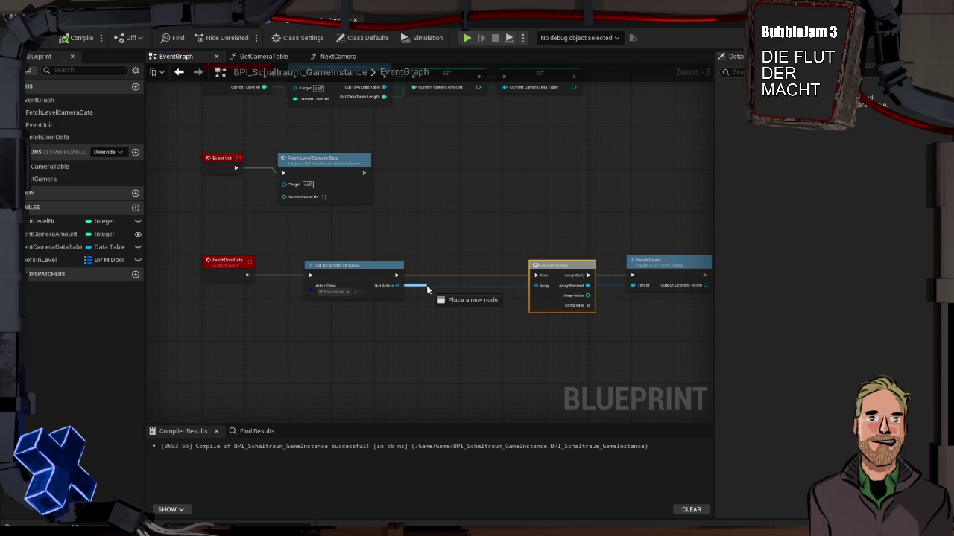
left_click_drag(427, 287, 536, 286)
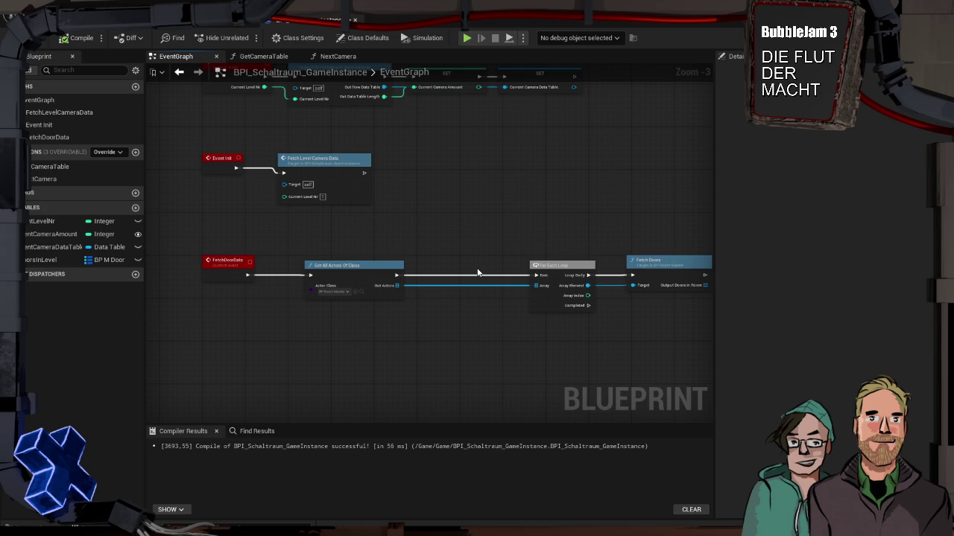
left_click_drag(539, 213, 474, 181)
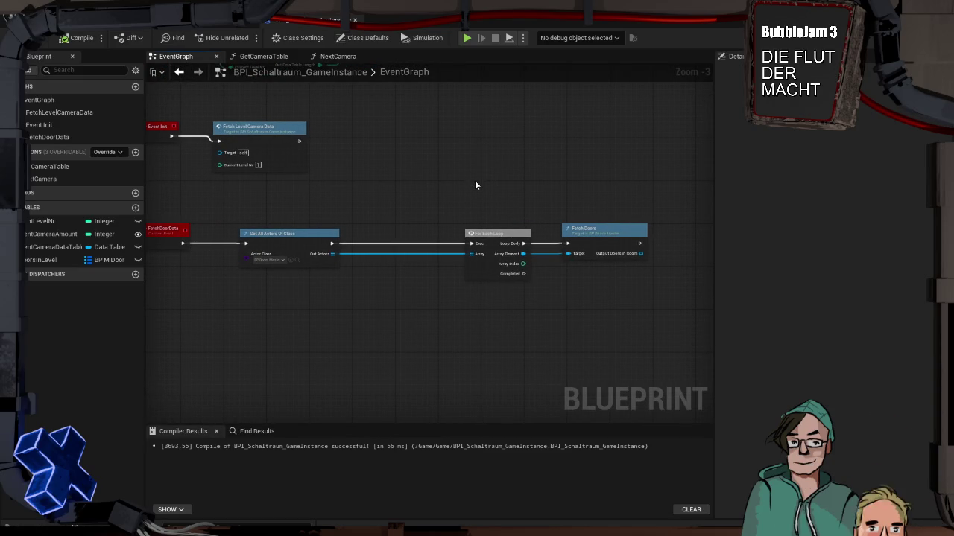
mouse_move(475, 181)
left_mouse_down()
mouse_move(547, 194)
mouse_move(491, 194)
mouse_move(584, 181)
mouse_move(600, 215)
mouse_move(472, 215)
mouse_move(494, 219)
mouse_move(460, 207)
mouse_move(486, 212)
left_mouse_up()
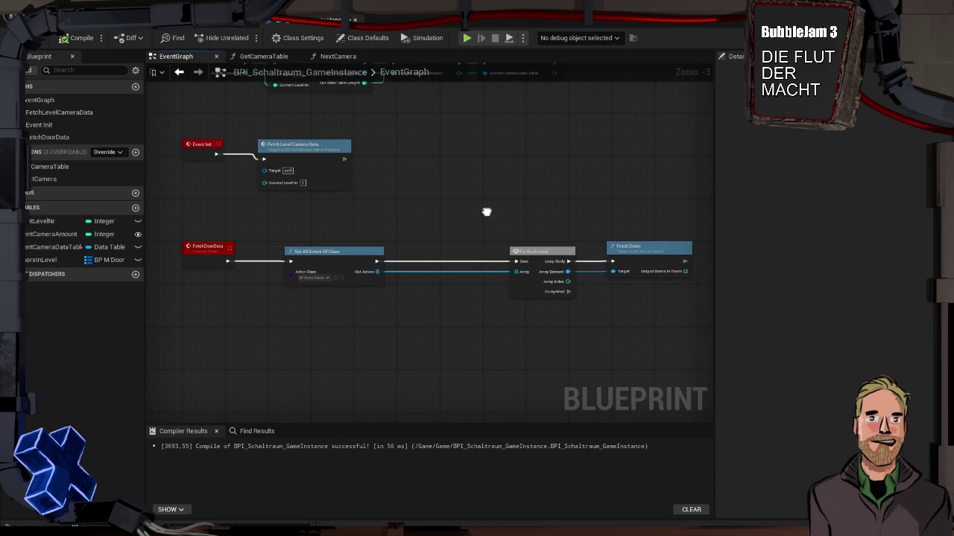
mouse_move(488, 214)
left_mouse_down()
mouse_move(445, 213)
mouse_move(474, 241)
mouse_move(484, 268)
mouse_move(502, 270)
mouse_move(493, 280)
mouse_move(476, 273)
left_mouse_up()
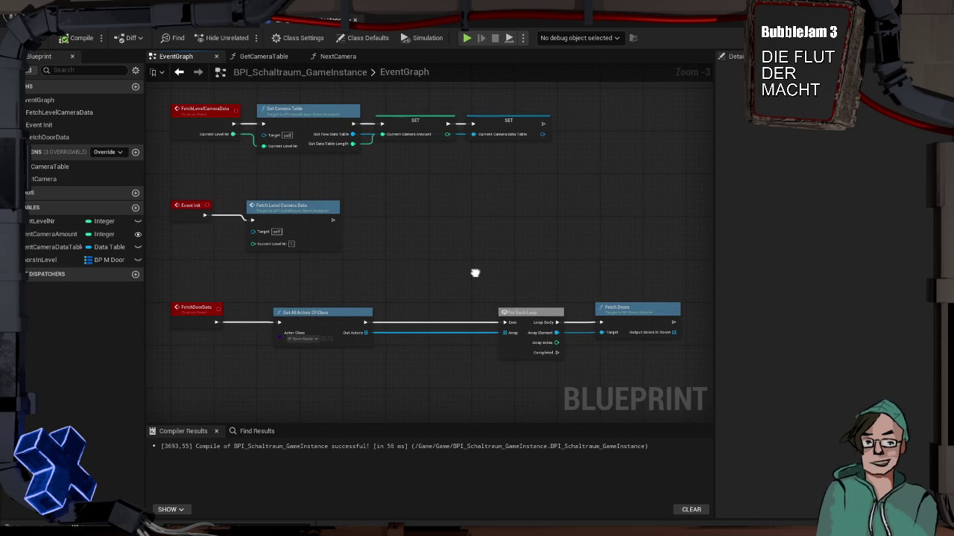
mouse_move(475, 273)
left_mouse_down()
mouse_move(452, 263)
mouse_move(464, 245)
mouse_move(477, 258)
mouse_move(457, 261)
left_mouse_up()
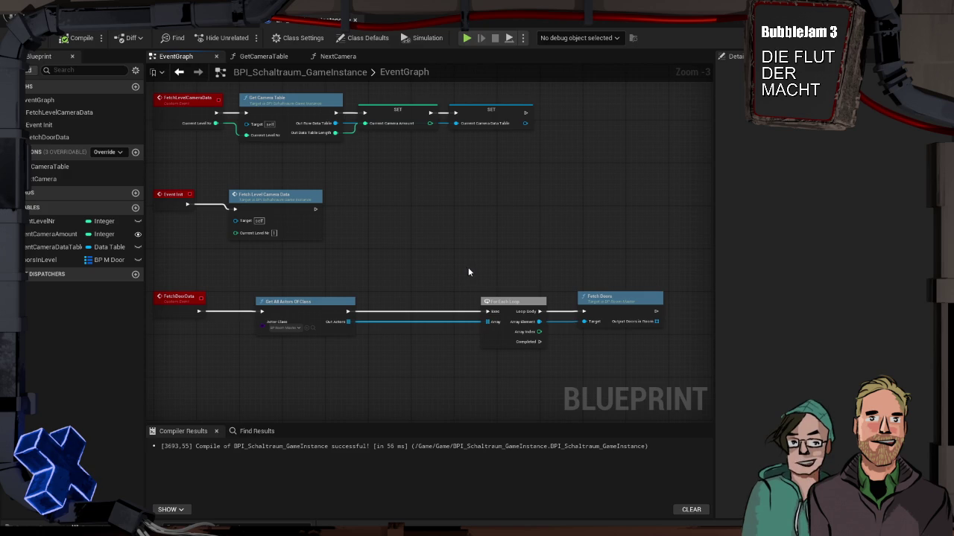
mouse_move(336, 304)
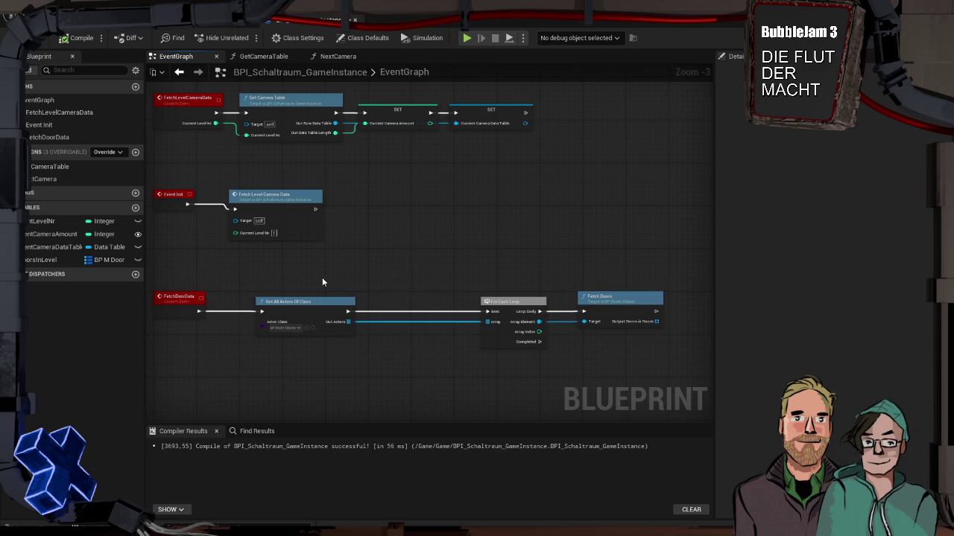
Step: Add a Map Clear node on All Doors in Level, executed from FetchDoorData
left_click_drag(286, 302, 377, 297)
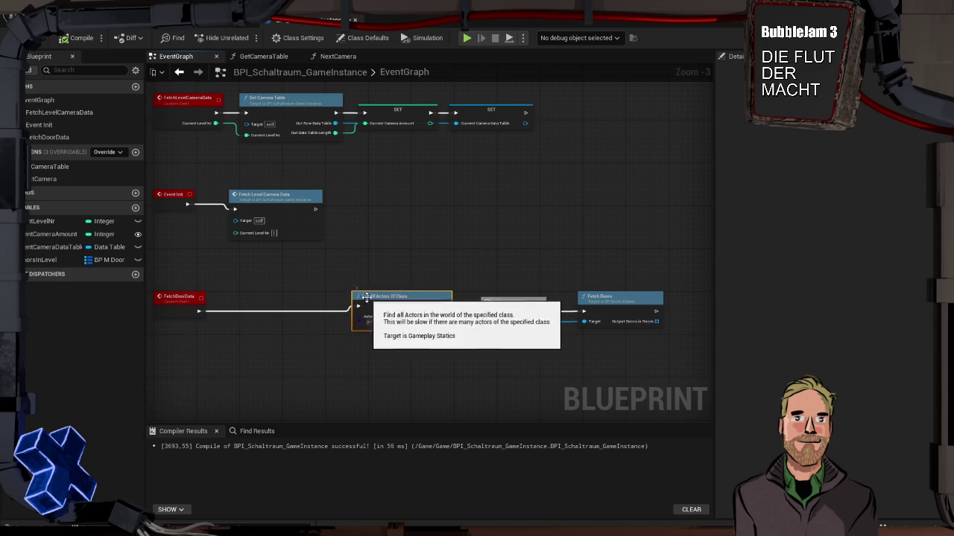
left_click_drag(309, 287, 149, 270)
mouse_move(64, 260)
left_mouse_down()
mouse_move(304, 272)
mouse_move(376, 292)
left_mouse_up()
left_click(341, 297)
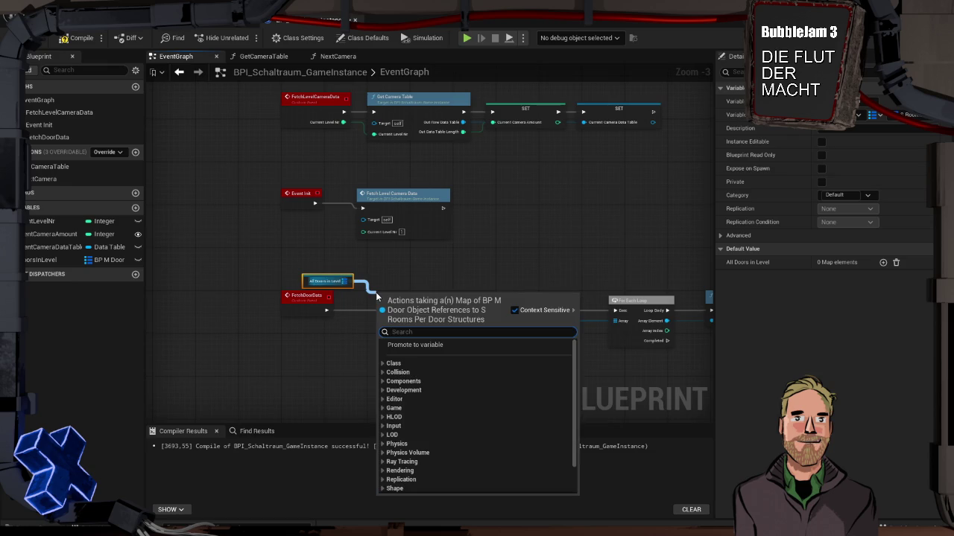
type("clear")
key("Return")
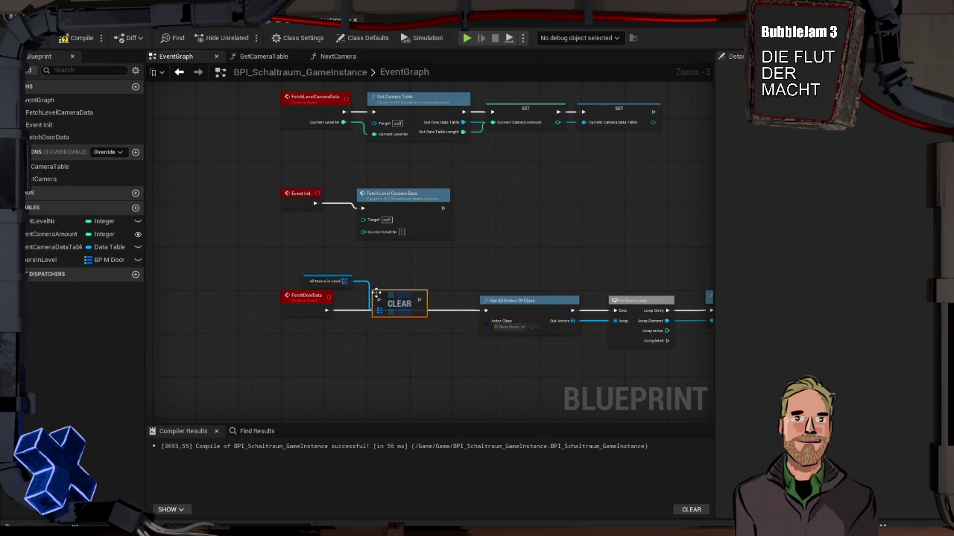
left_click_drag(326, 310, 485, 310)
Step: Tidy the All Doors in Level getter above Clear and bring Fetch Doors into view
left_click_drag(399, 304, 399, 314)
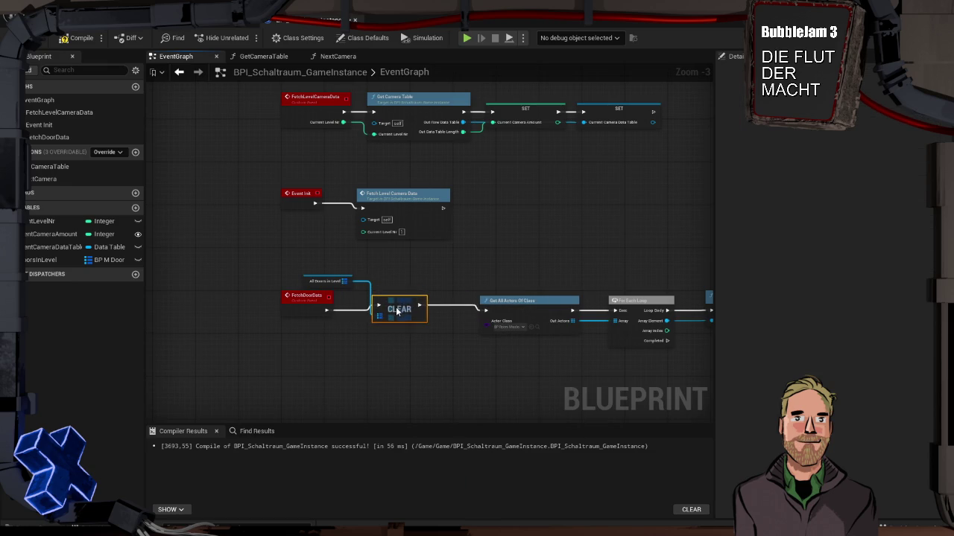
left_click_drag(316, 289, 379, 295)
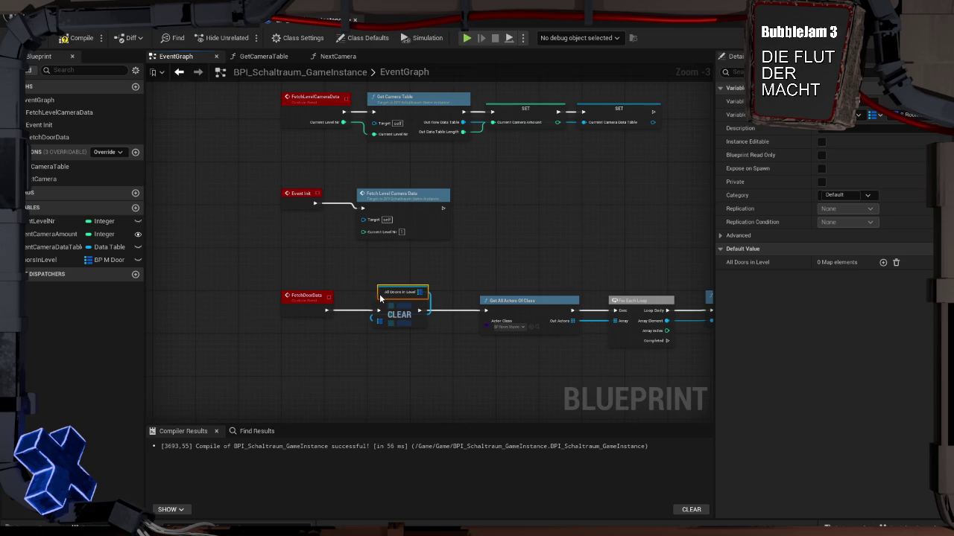
left_click(374, 275)
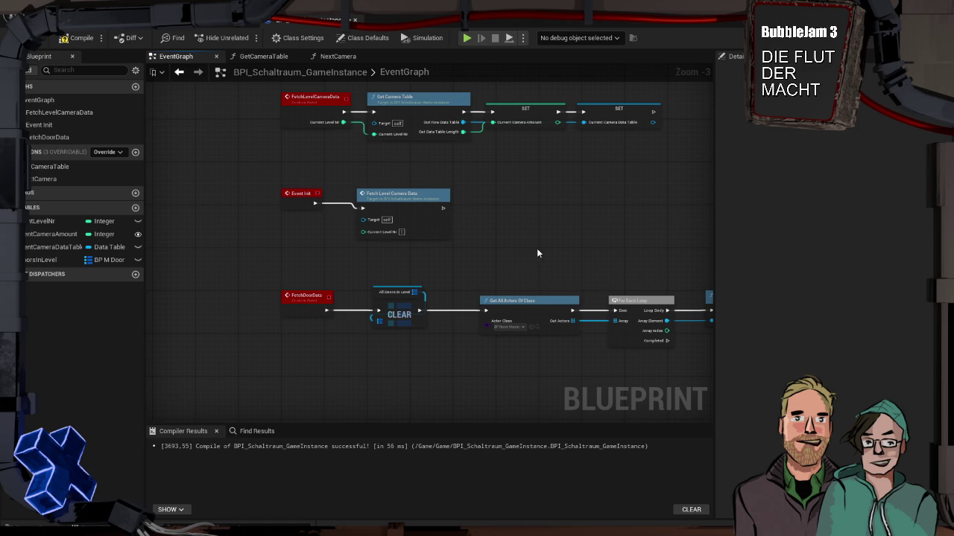
left_click_drag(537, 254, 507, 262)
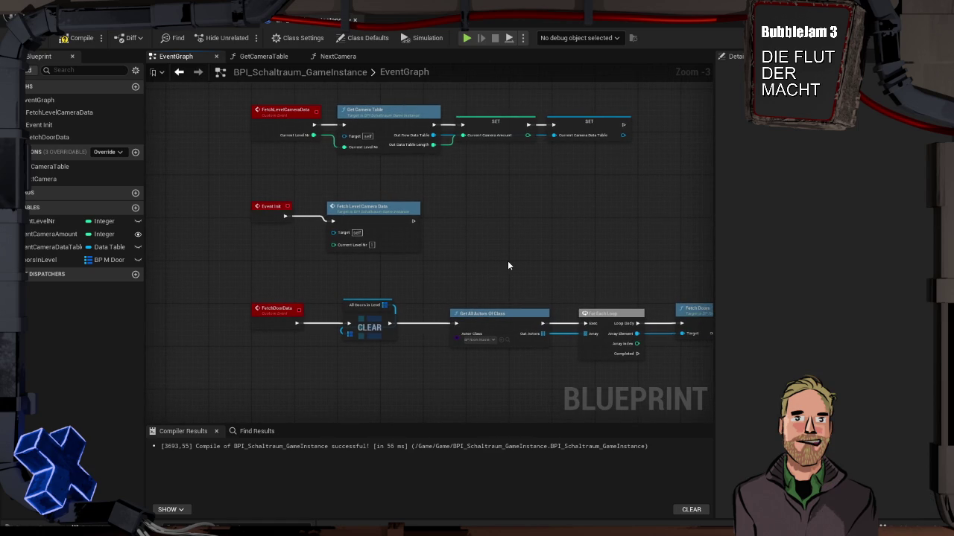
mouse_move(511, 263)
left_mouse_down()
mouse_move(407, 266)
mouse_move(437, 265)
left_mouse_up()
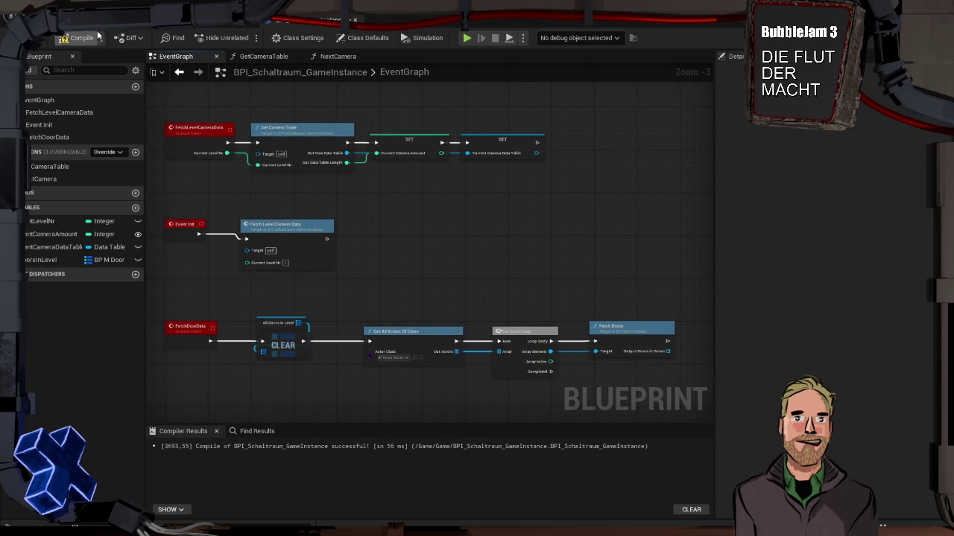
Step: Switch to the level viewport and frame the BP_CameraMonitor in the third room
left_click(149, 18)
scroll(404, 258, "down", 10)
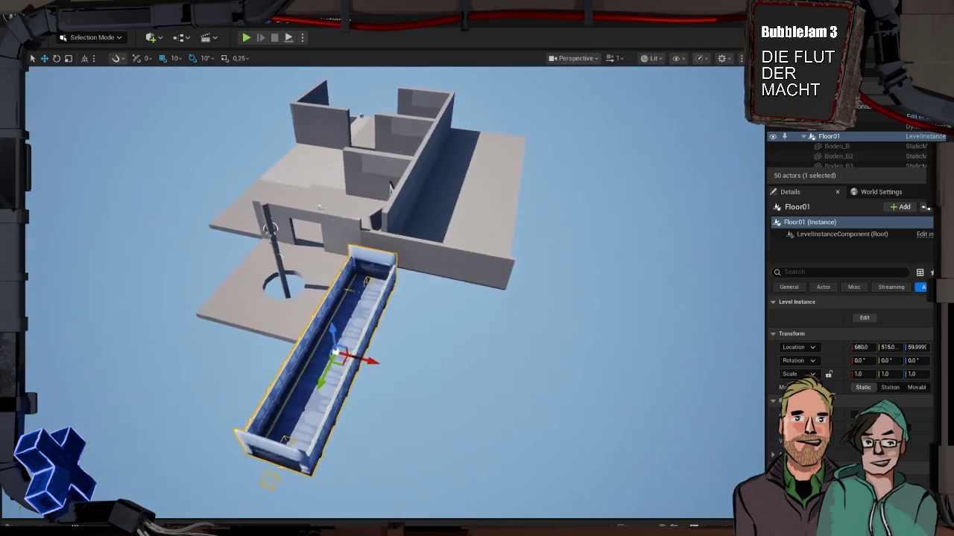
mouse_move(405, 257)
left_mouse_down()
mouse_move(77, 257)
mouse_move(406, 258)
left_mouse_up()
left_click(494, 328)
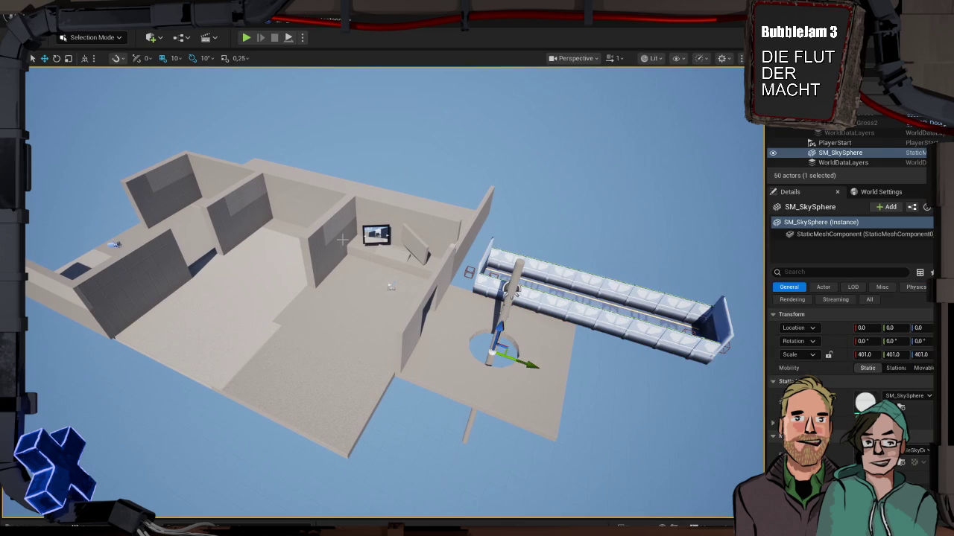
left_click(376, 235)
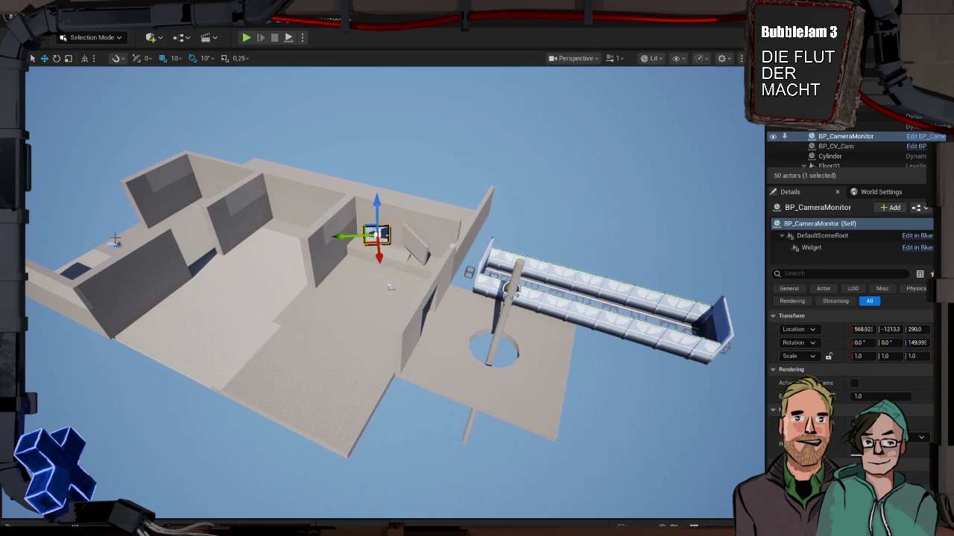
key("f")
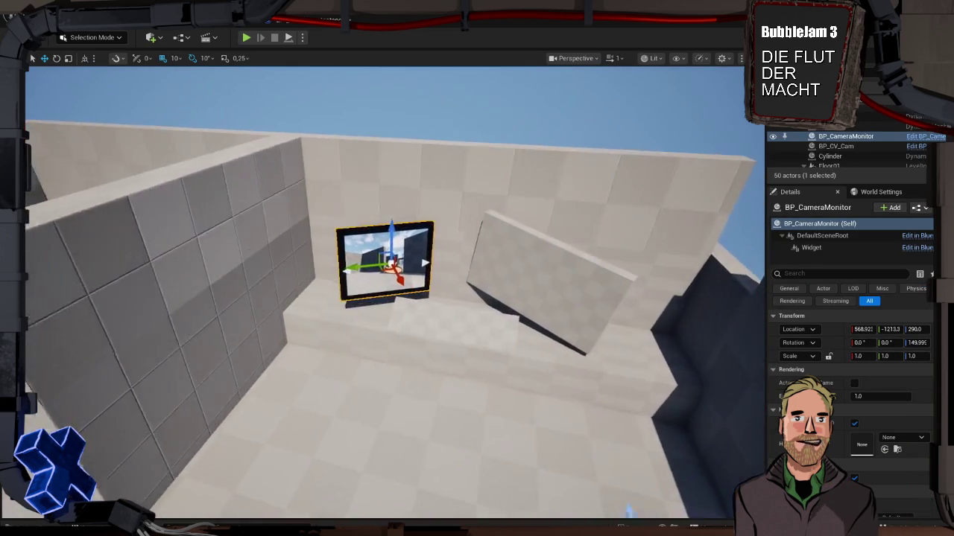
Step: Start a Play From Here session from an overhead spot near the rooms
left_click_drag(301, 352, 301, 432)
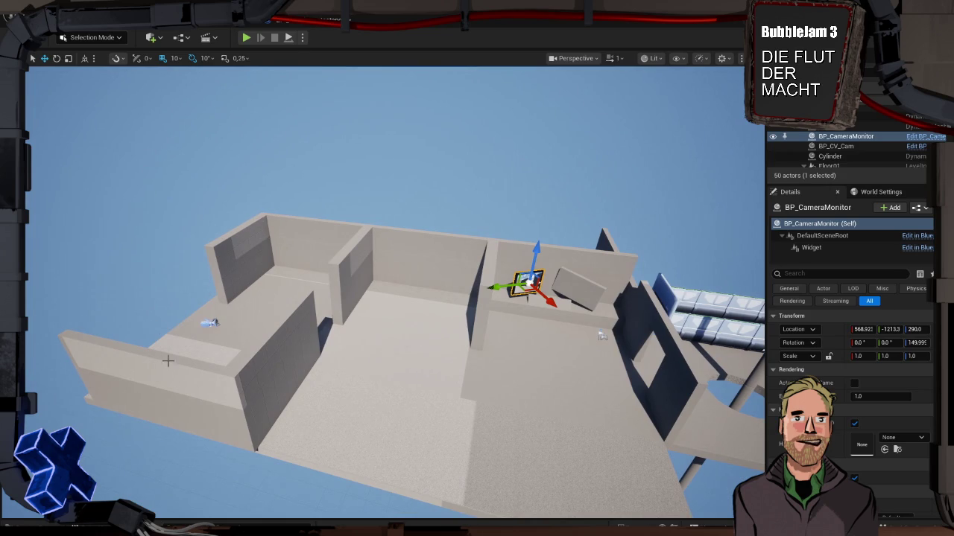
left_click_drag(520, 311, 686, 447)
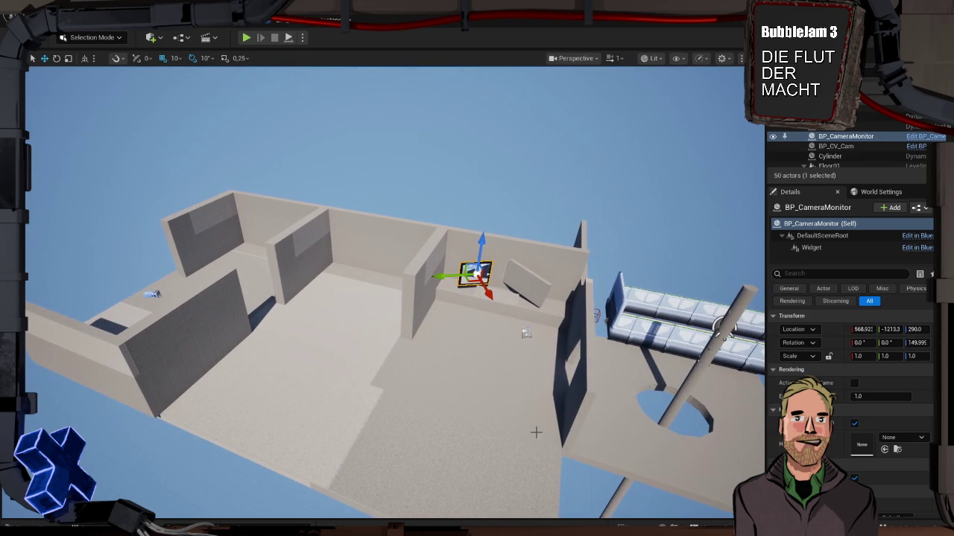
right_click(526, 334)
left_click(533, 424)
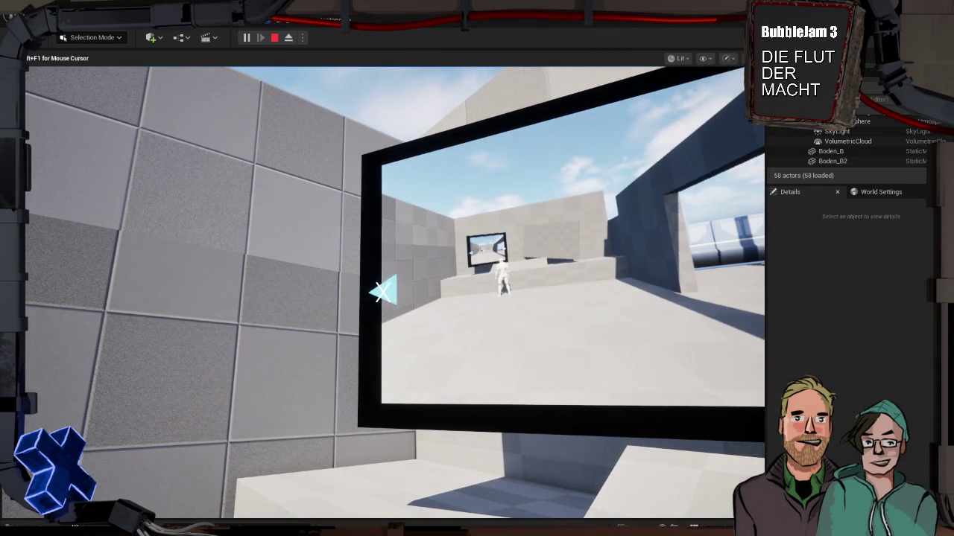
Step: Cycle the monitor through its camera feeds, then end the play session with Escape
left_click(382, 292)
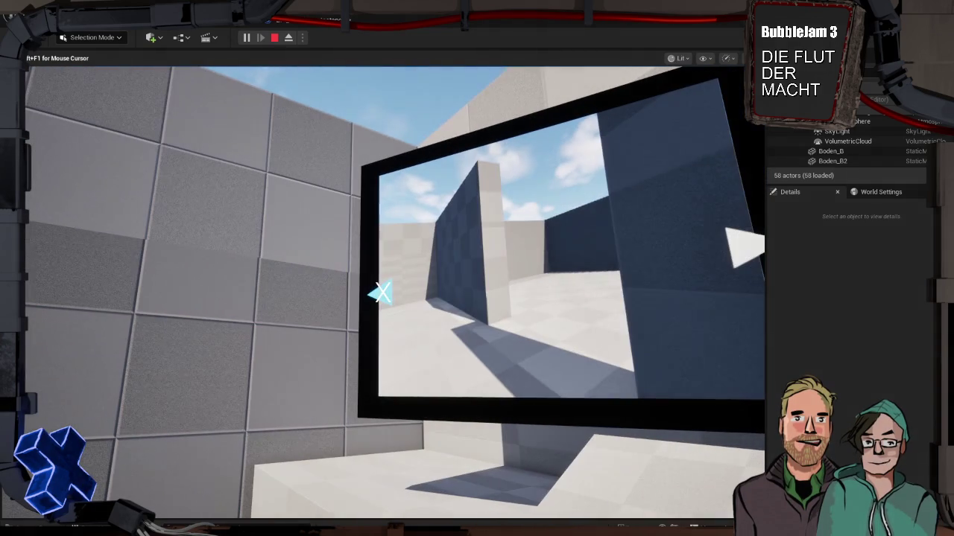
left_click(380, 293)
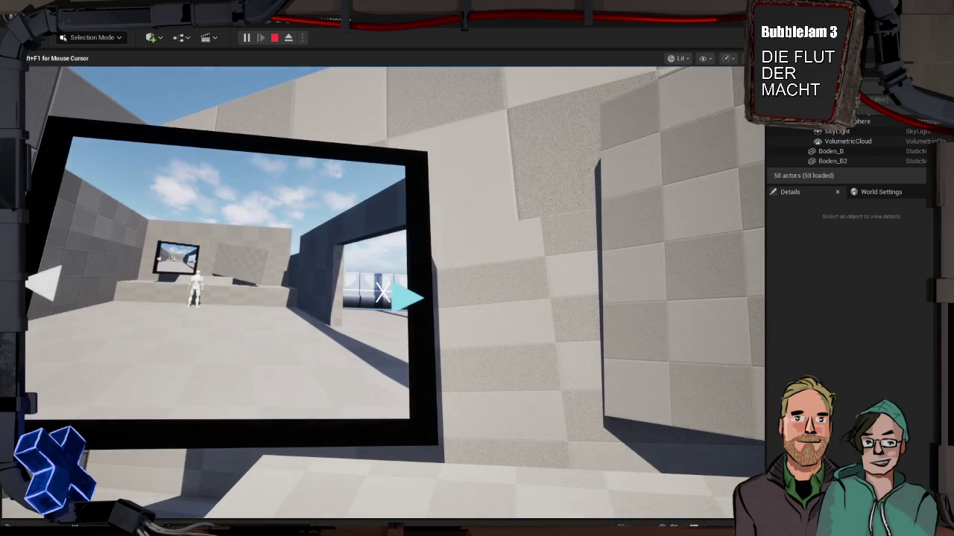
left_click(383, 293)
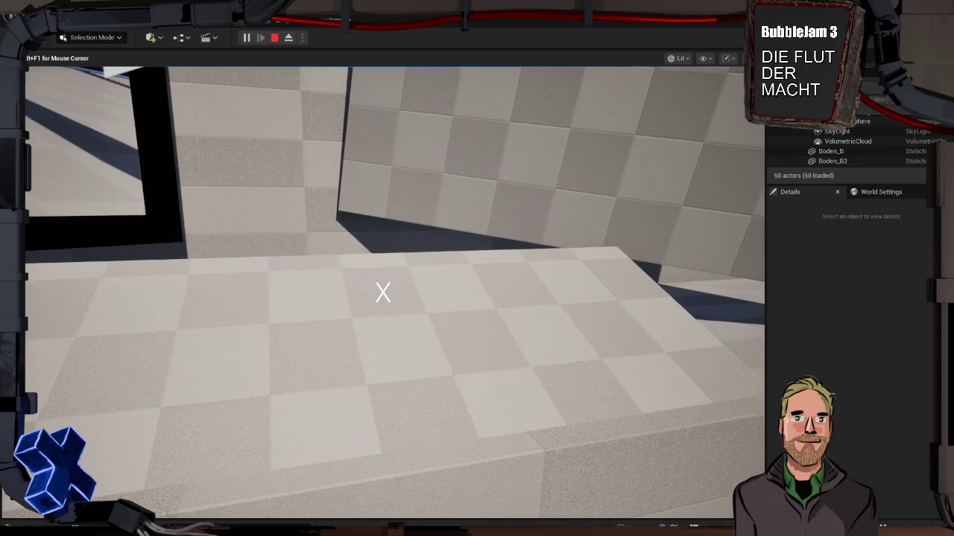
key("Escape")
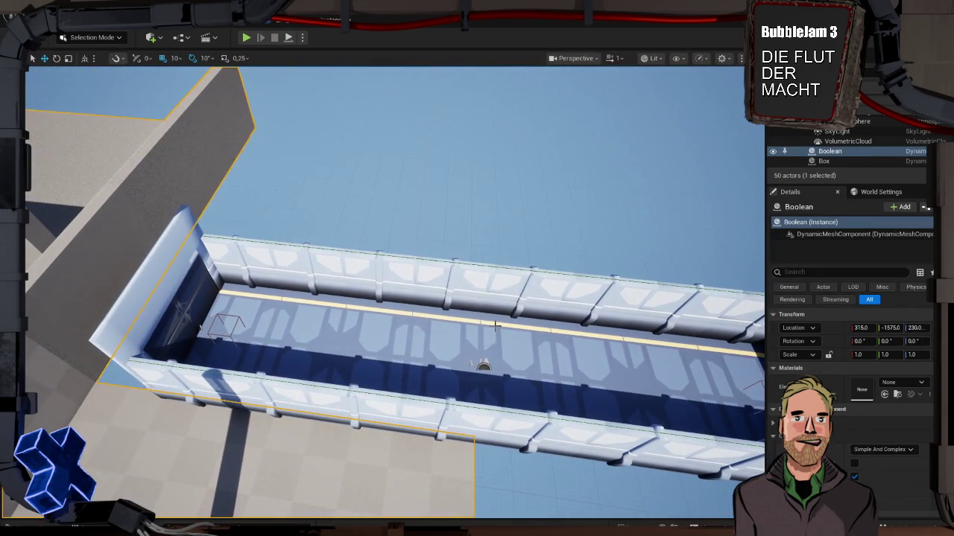
Step: Drag Floor01 along X to Location X 1060, then orbit to check it beside the building
left_click(484, 365)
mouse_move(484, 365)
left_mouse_down()
mouse_move(351, 341)
mouse_move(351, 350)
mouse_move(391, 248)
mouse_move(480, 268)
left_mouse_up()
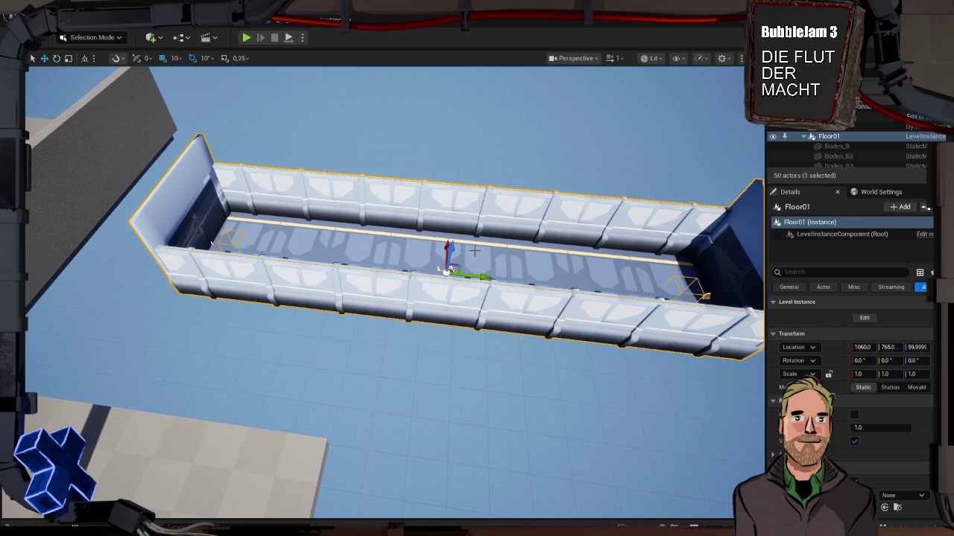
left_click_drag(454, 262, 697, 308)
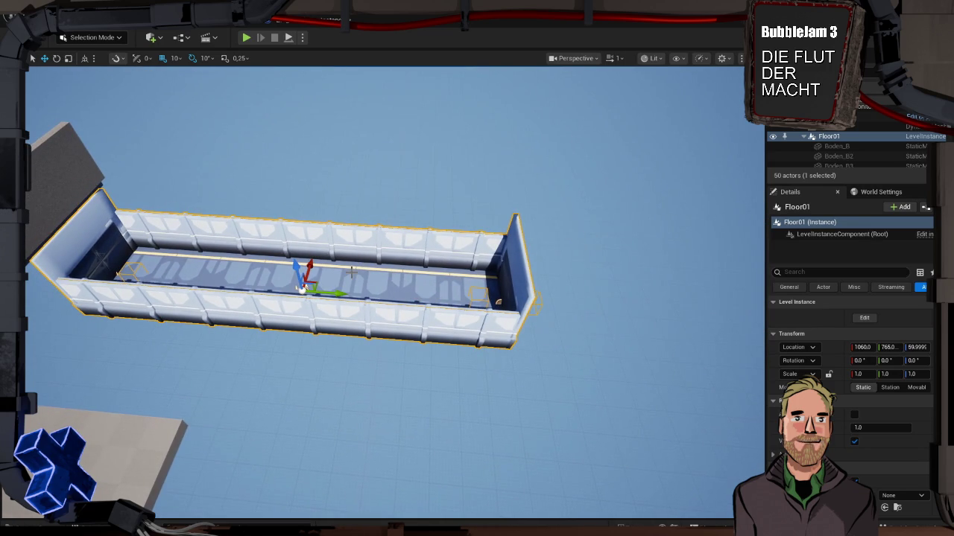
mouse_move(351, 269)
left_mouse_down()
mouse_move(272, 280)
mouse_move(351, 273)
left_mouse_up()
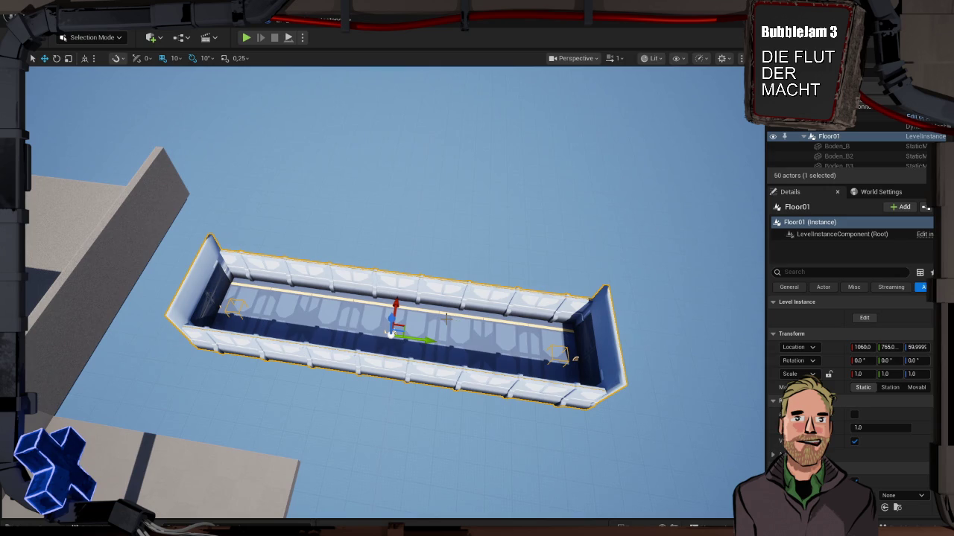
mouse_move(445, 319)
left_mouse_down()
mouse_move(238, 283)
mouse_move(238, 327)
mouse_move(458, 325)
left_mouse_up()
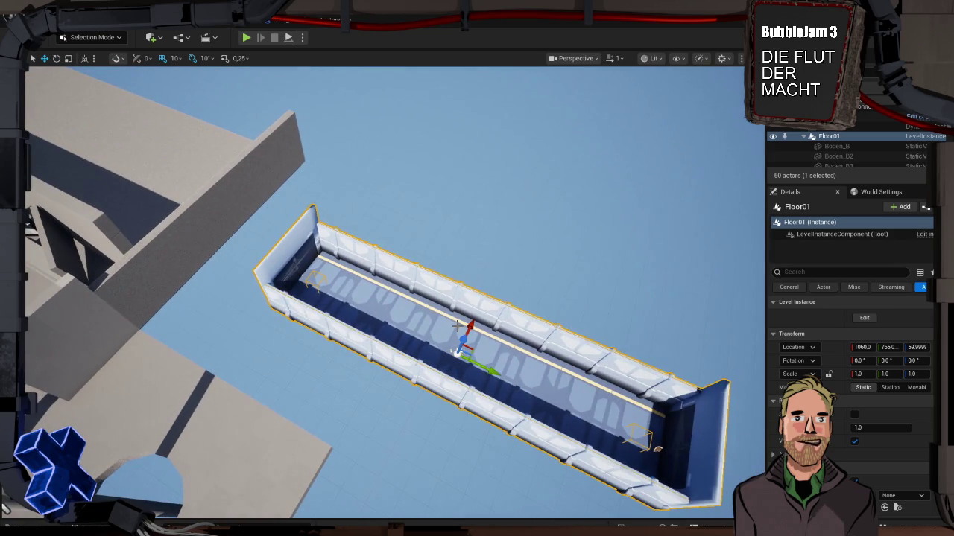
mouse_move(457, 325)
left_mouse_down()
mouse_move(432, 346)
mouse_move(458, 326)
mouse_move(475, 330)
left_mouse_up()
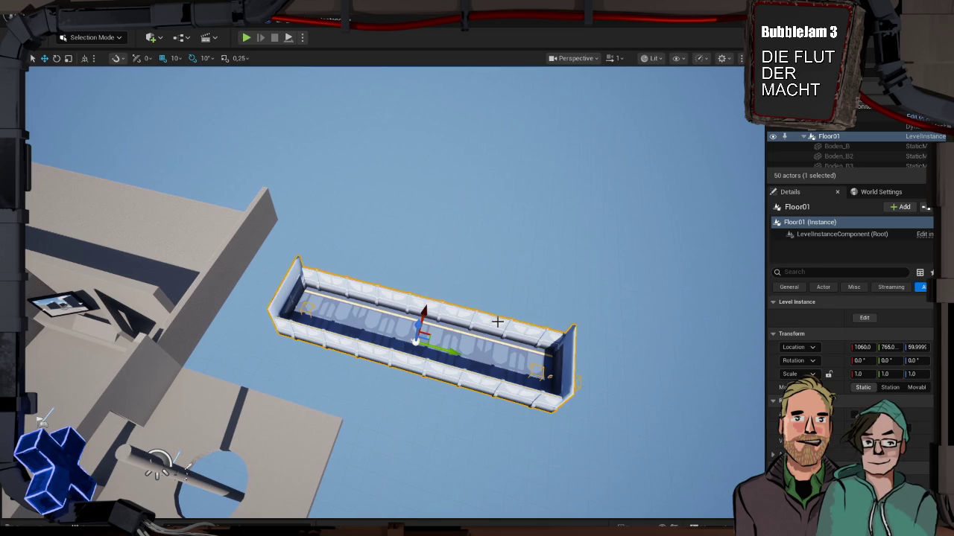
Step: Reframe the view around the trough, then return to the BPI_Schaltraum_GameInstance EventGraph
left_click_drag(470, 318, 480, 341)
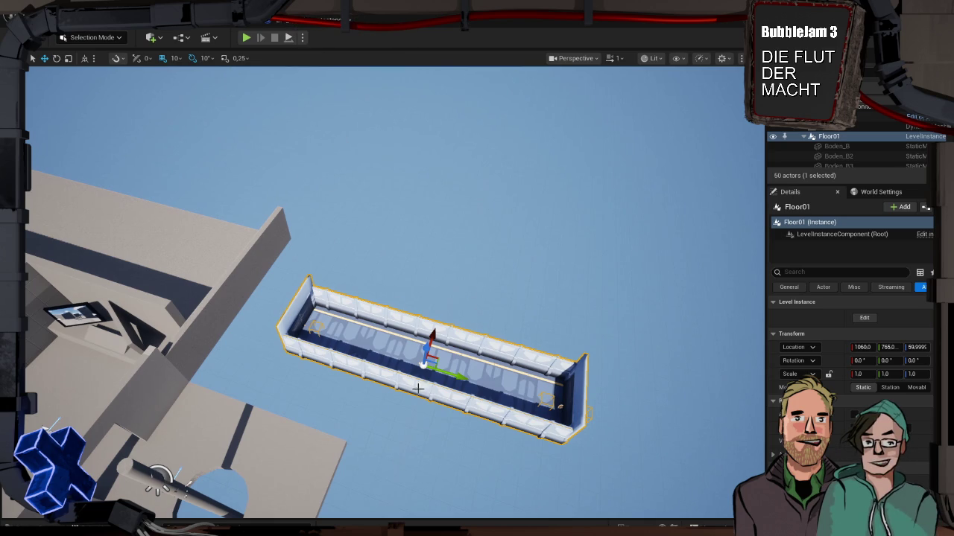
left_click(318, 22)
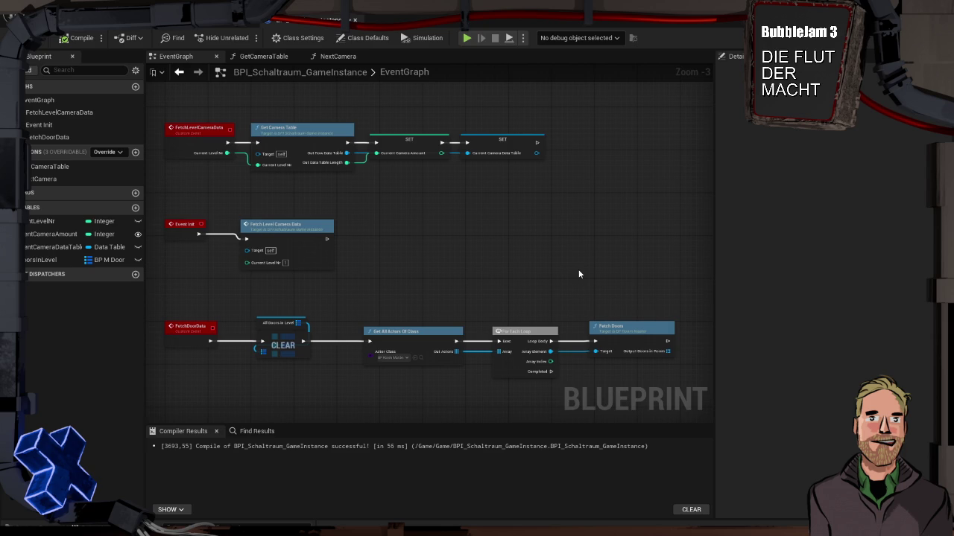
Step: Move For Each Loop and Fetch Doors right and promote Out Actors to a new variable
mouse_move(578, 272)
left_mouse_down()
mouse_move(575, 236)
mouse_move(584, 249)
left_mouse_up()
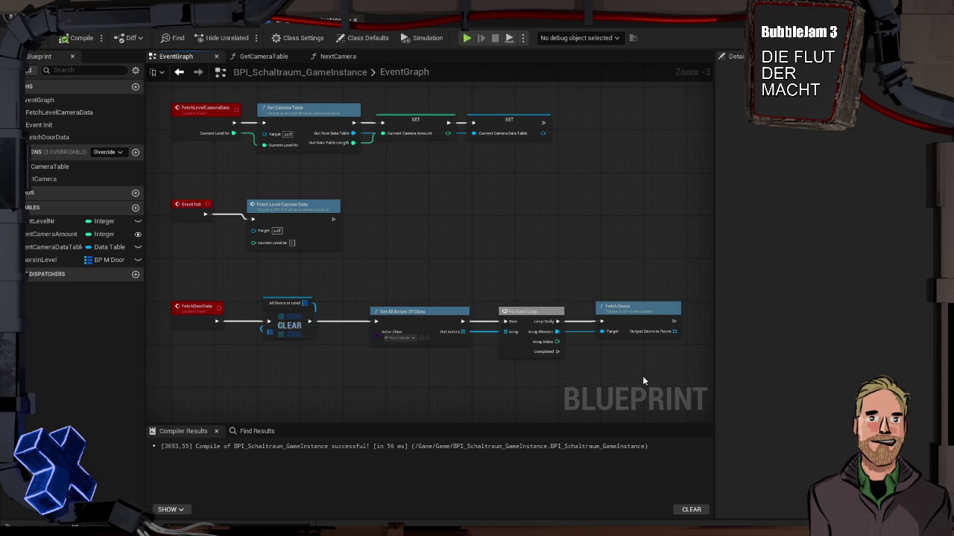
left_click_drag(642, 376, 511, 297)
left_click_drag(404, 311, 373, 310)
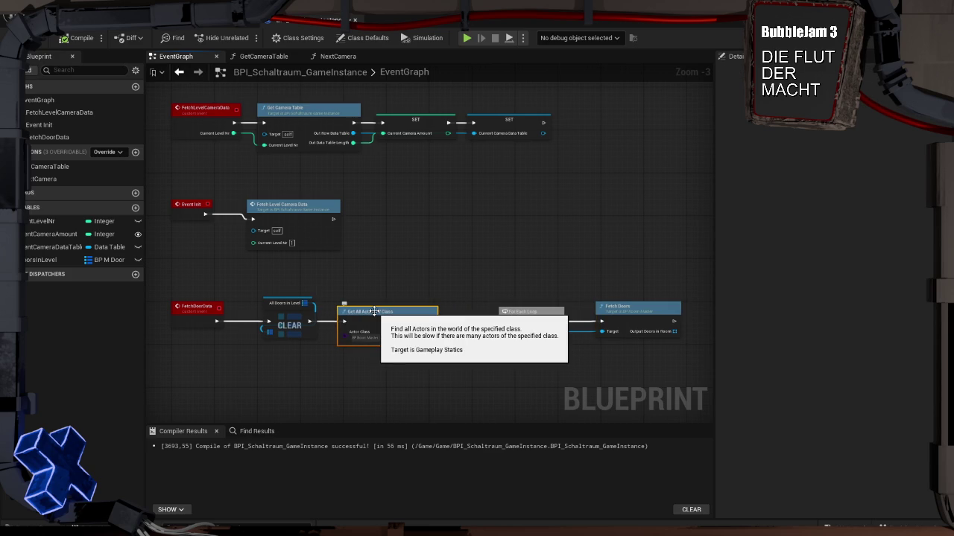
mouse_move(374, 311)
left_mouse_down()
mouse_move(386, 310)
mouse_move(374, 311)
left_mouse_up()
mouse_move(495, 296)
left_mouse_down()
mouse_move(575, 334)
mouse_move(556, 332)
mouse_move(657, 332)
left_mouse_up()
mouse_move(431, 332)
left_mouse_down()
mouse_move(499, 320)
mouse_move(444, 322)
mouse_move(607, 322)
left_mouse_up()
left_click(525, 373)
Step: Wire the SET node into the For Each Loop and make it store into All Rooms in Level
mouse_move(517, 332)
left_mouse_down()
mouse_move(562, 340)
mouse_move(610, 332)
left_mouse_up()
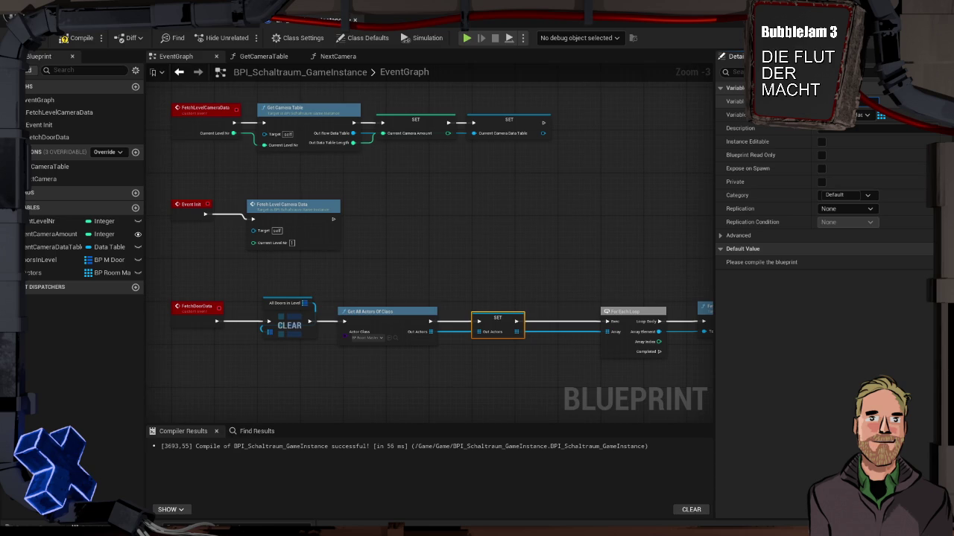
left_click_drag(43, 272, 496, 324)
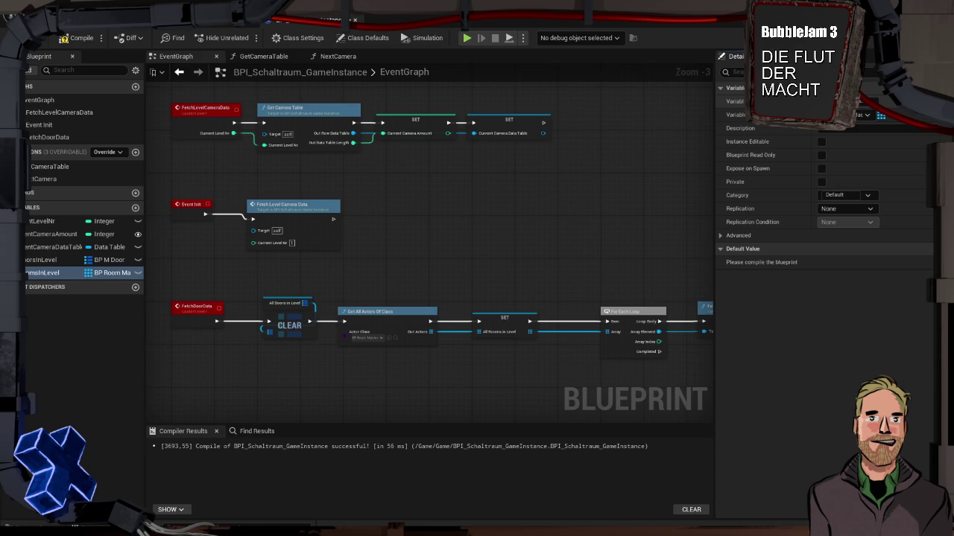
left_click(503, 297)
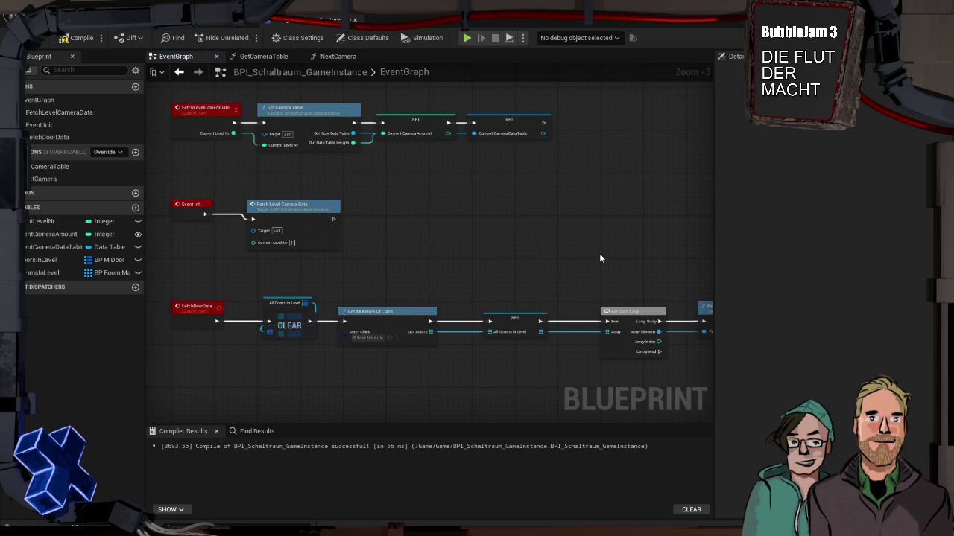
Step: Bring the Fetch Doors chain into view and nudge For Each Loop and Fetch Doors left
mouse_move(499, 247)
left_mouse_down()
mouse_move(533, 261)
mouse_move(370, 220)
left_mouse_up()
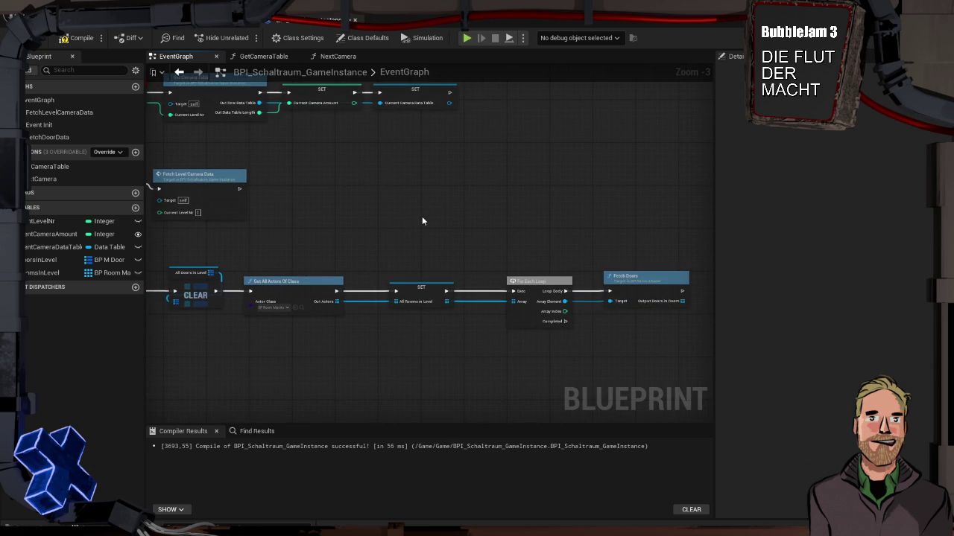
left_click_drag(440, 228, 426, 198)
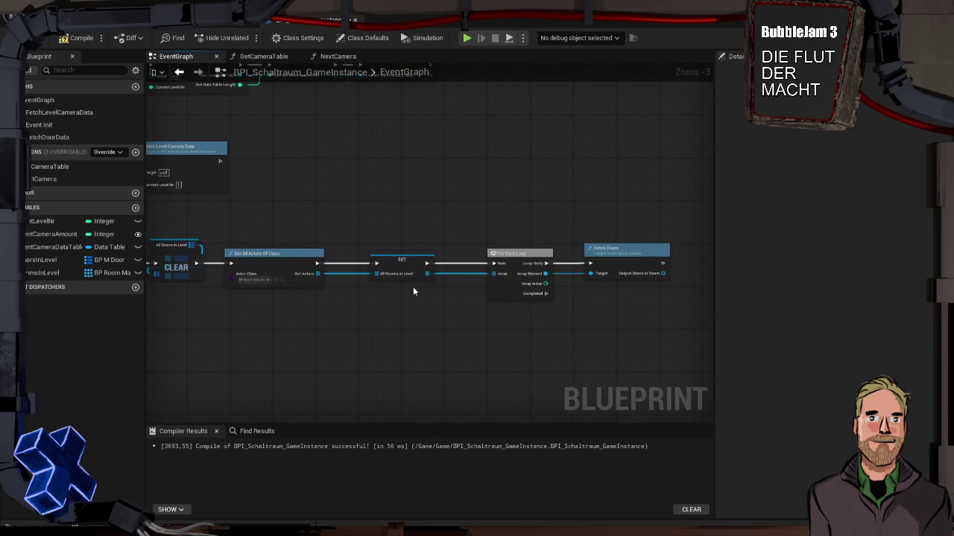
left_click(386, 259)
left_click_drag(512, 257, 495, 257)
left_click_drag(605, 249, 394, 220)
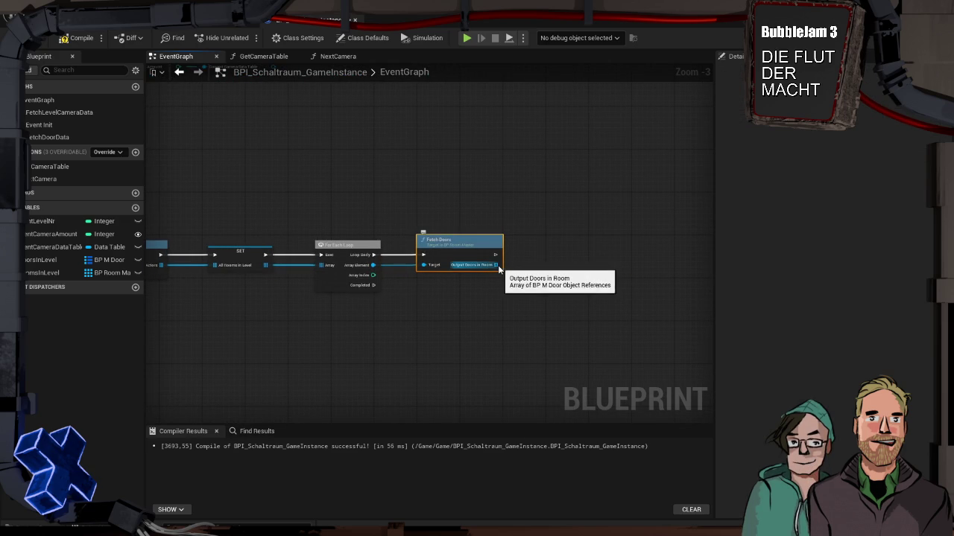
Step: Add a For Each Loop over Fetch Doors' Output Doors in Room array
left_click_drag(499, 268, 535, 266)
type("for")
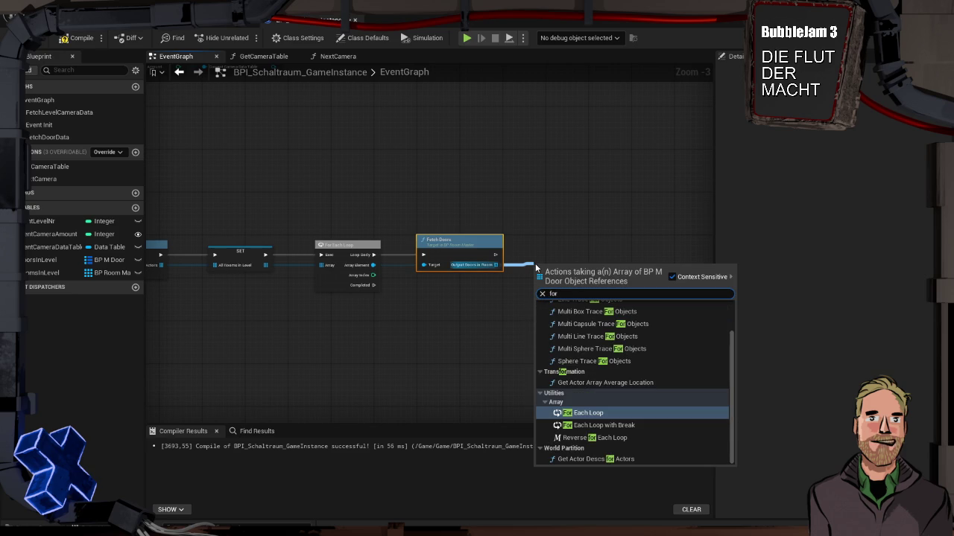
key("Return")
left_click_drag(568, 257, 568, 251)
left_click(524, 211)
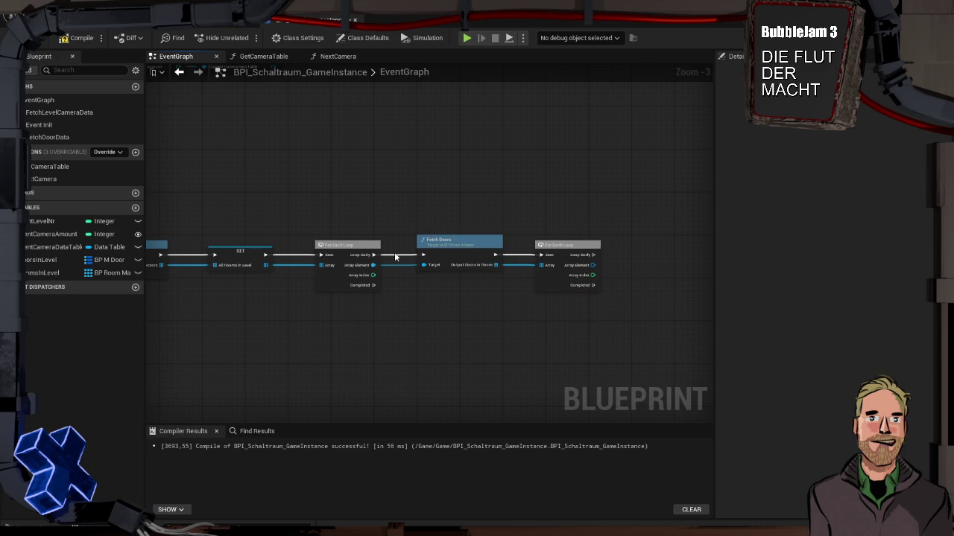
Step: Add a Keys node on the All Doors in Level getter, run from the door loop's body
left_click_drag(474, 297, 324, 294)
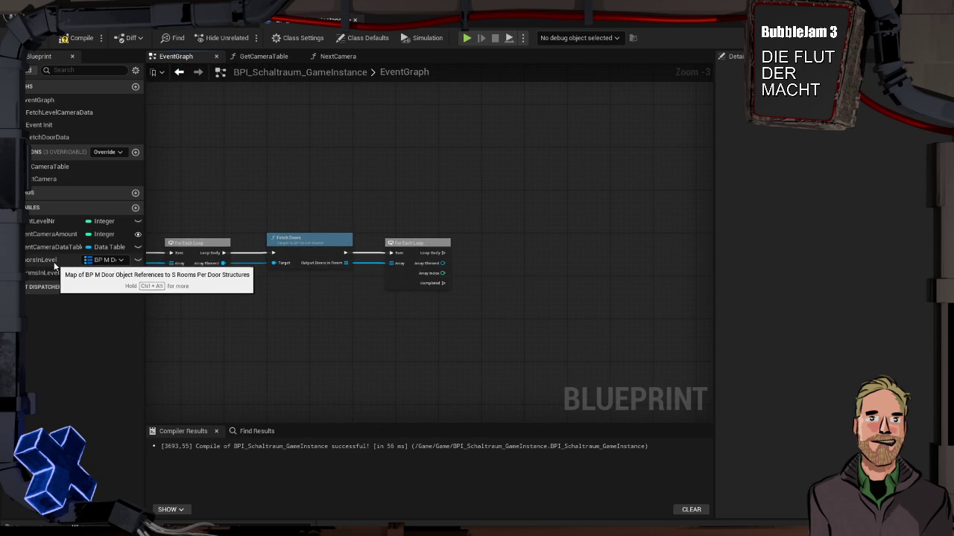
mouse_move(53, 261)
left_mouse_down()
mouse_move(424, 189)
mouse_move(416, 202)
mouse_move(486, 202)
left_mouse_up()
left_click(466, 211)
type("keys")
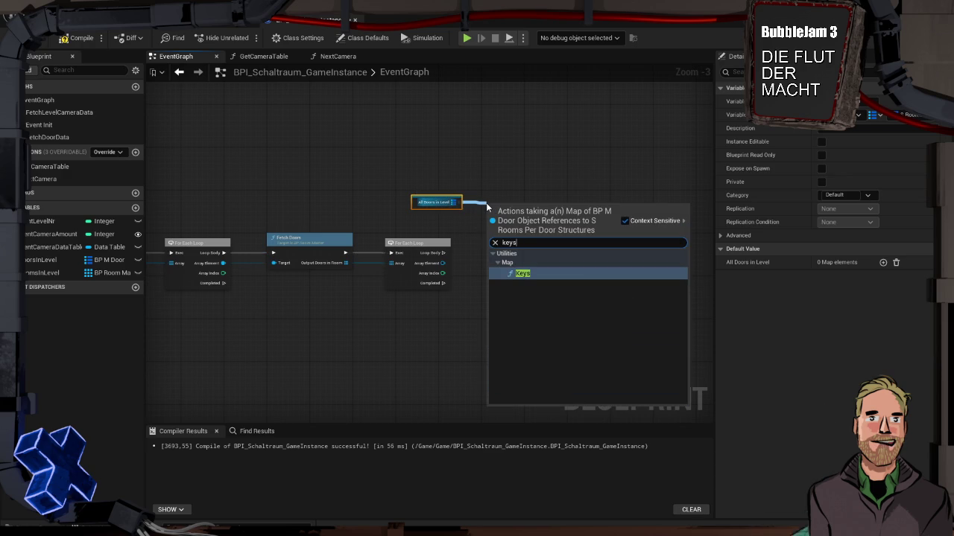
key("Return")
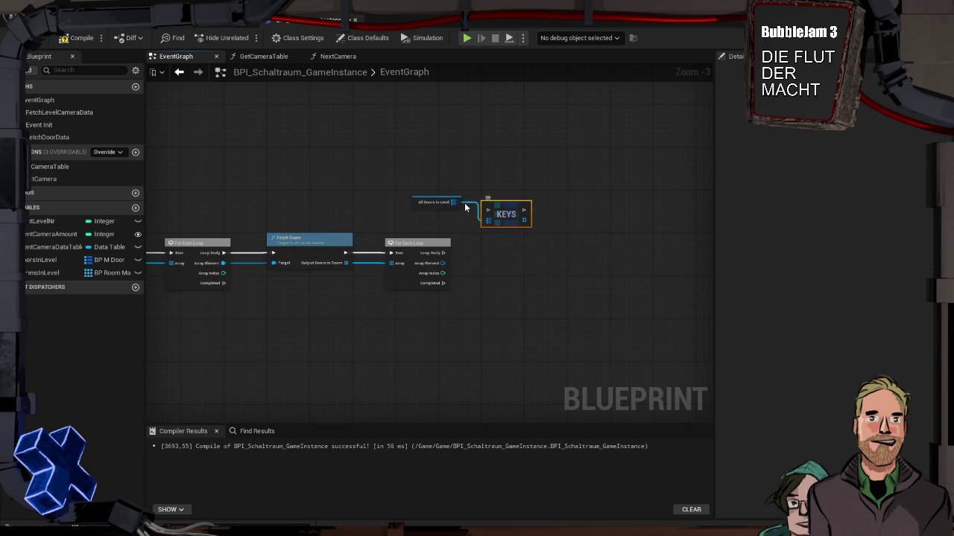
mouse_move(420, 205)
left_mouse_down()
mouse_move(498, 196)
mouse_move(487, 196)
left_mouse_up()
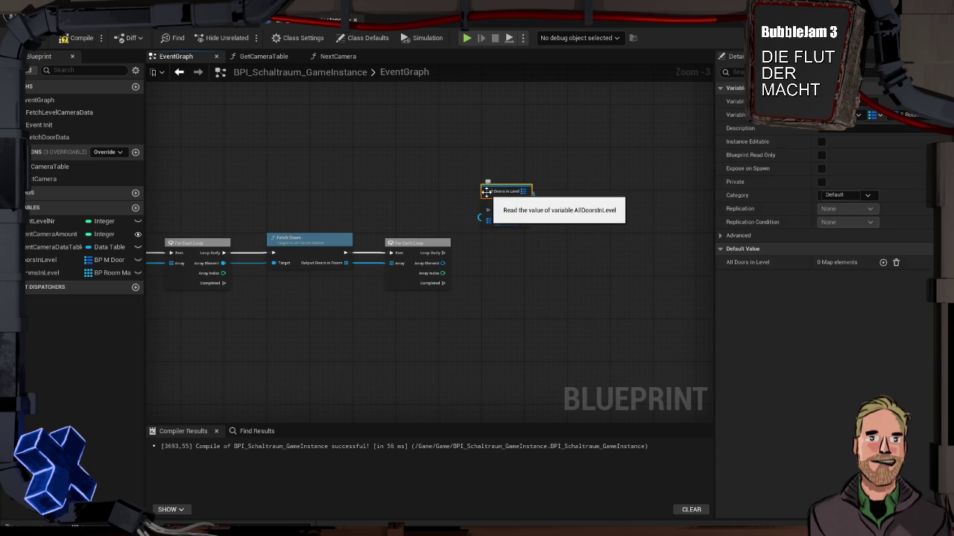
left_click_drag(488, 209, 443, 253)
Step: Add a Find node on the keys array and feed the loop's Array Element into it
left_click_drag(524, 220, 559, 242)
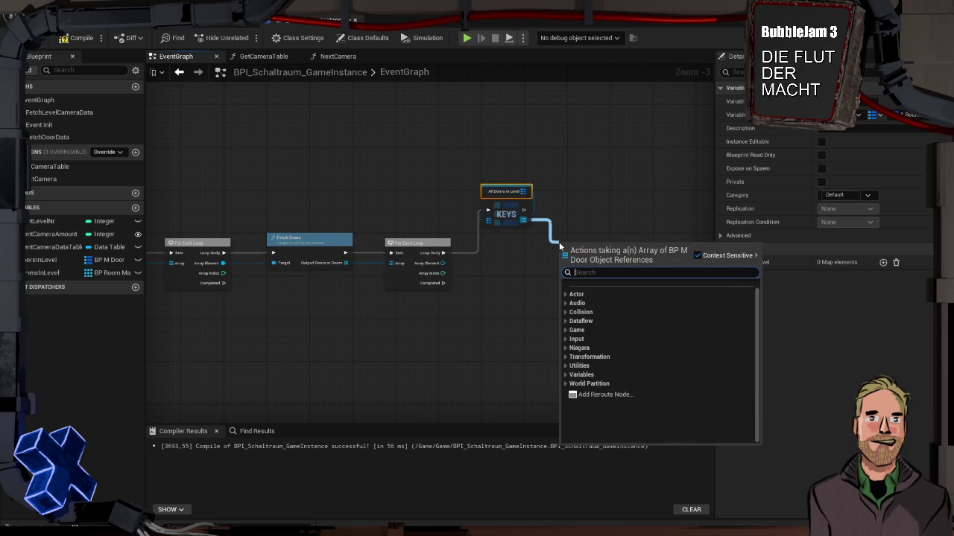
type("in")
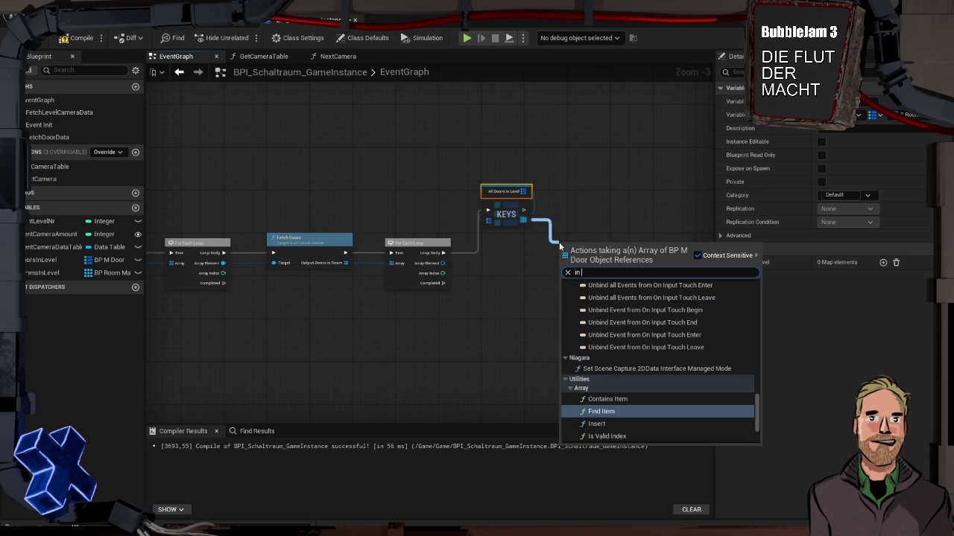
key("Return")
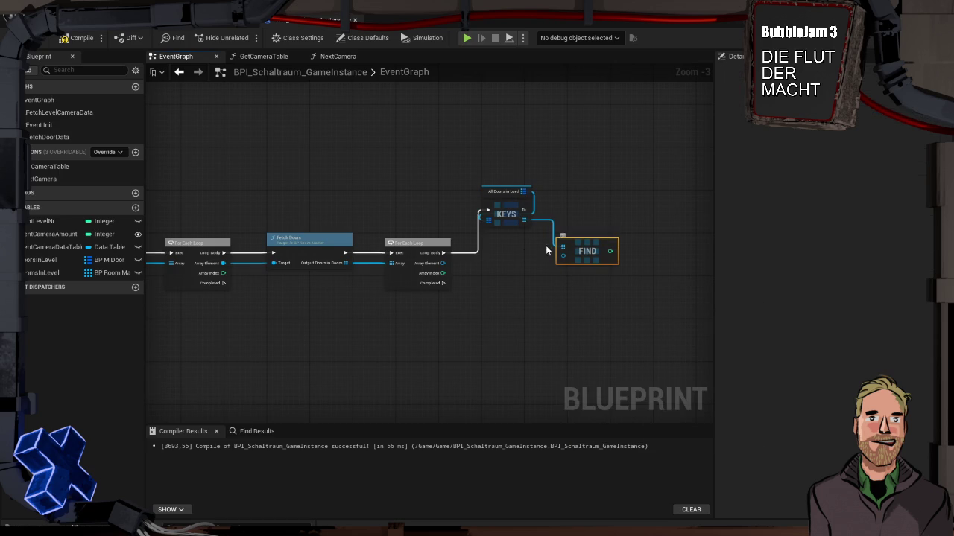
mouse_move(444, 264)
left_mouse_down()
mouse_move(571, 255)
mouse_move(577, 216)
left_mouse_up()
left_click_drag(515, 213, 515, 254)
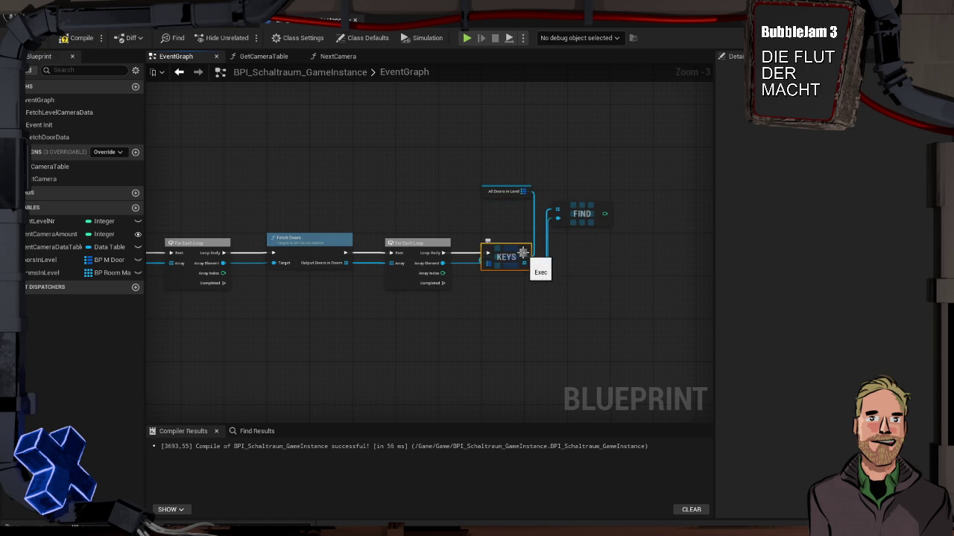
Step: Add a Not Equal (!=) check on the Find node's index output
left_click_drag(604, 213, 645, 217)
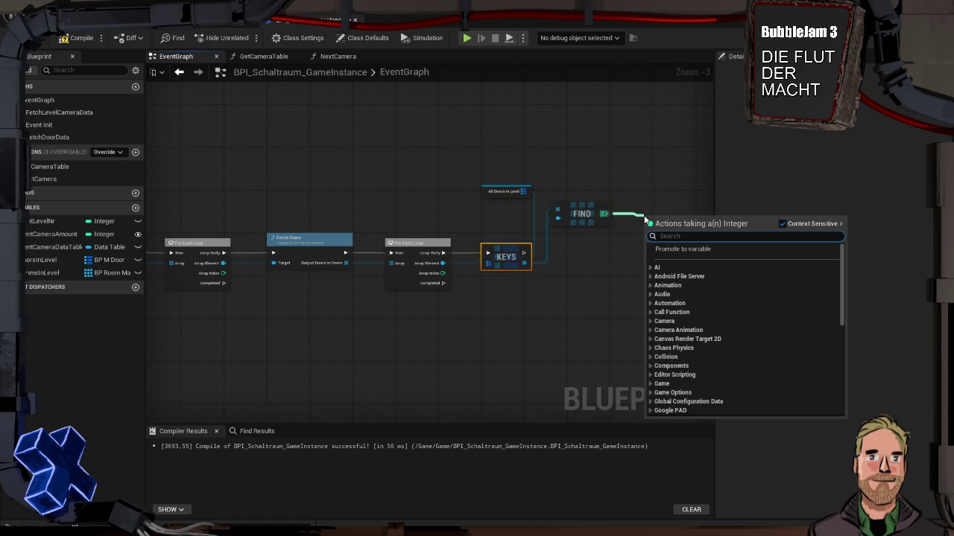
type("!=")
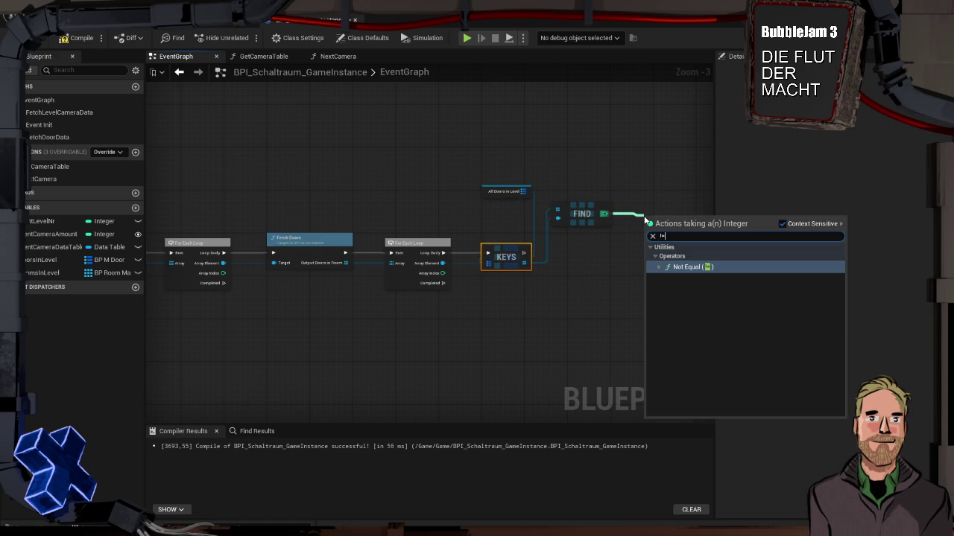
key("Return")
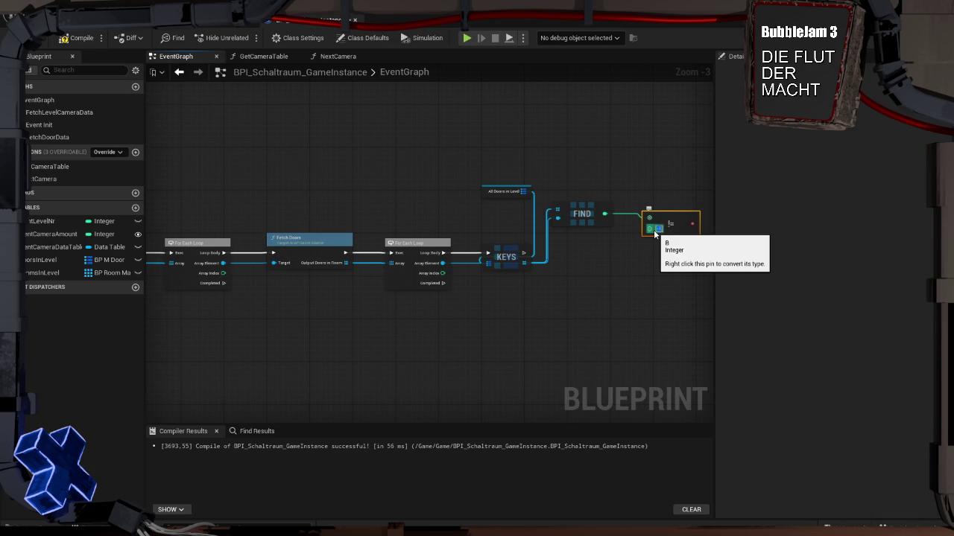
left_click_drag(668, 224, 656, 216)
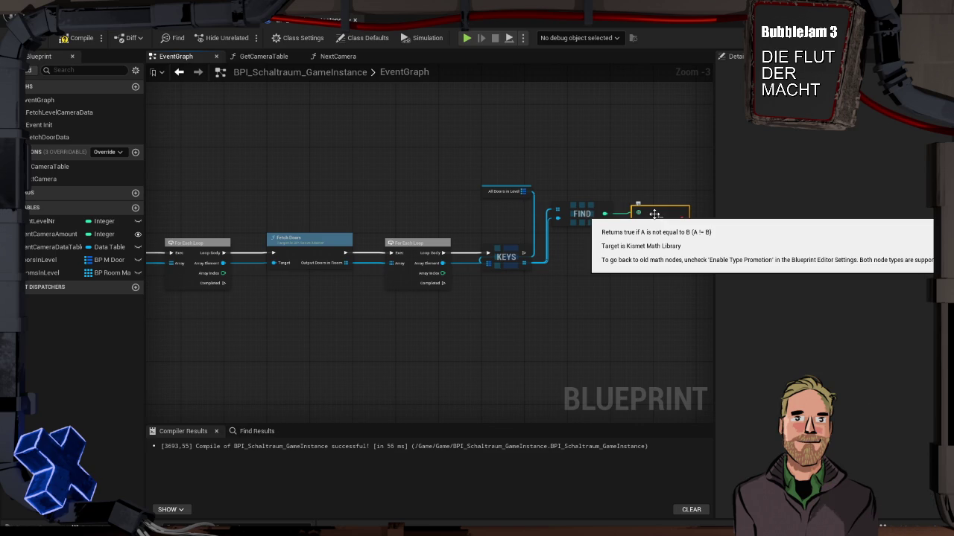
Step: Create a Branch from the Not Equal result and run it after the Keys node
left_click_drag(636, 276, 512, 217)
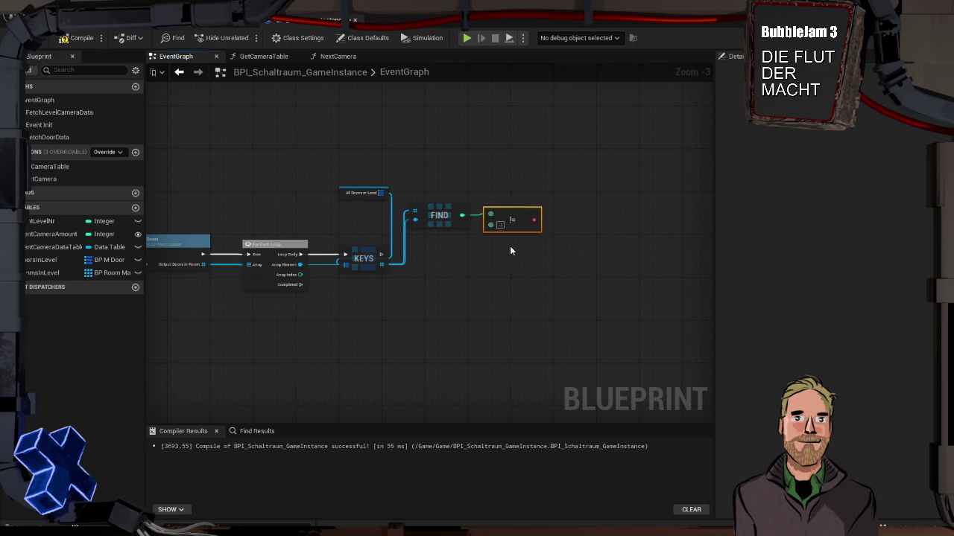
left_click_drag(533, 220, 560, 263)
key("b")
left_click_drag(382, 255, 560, 259)
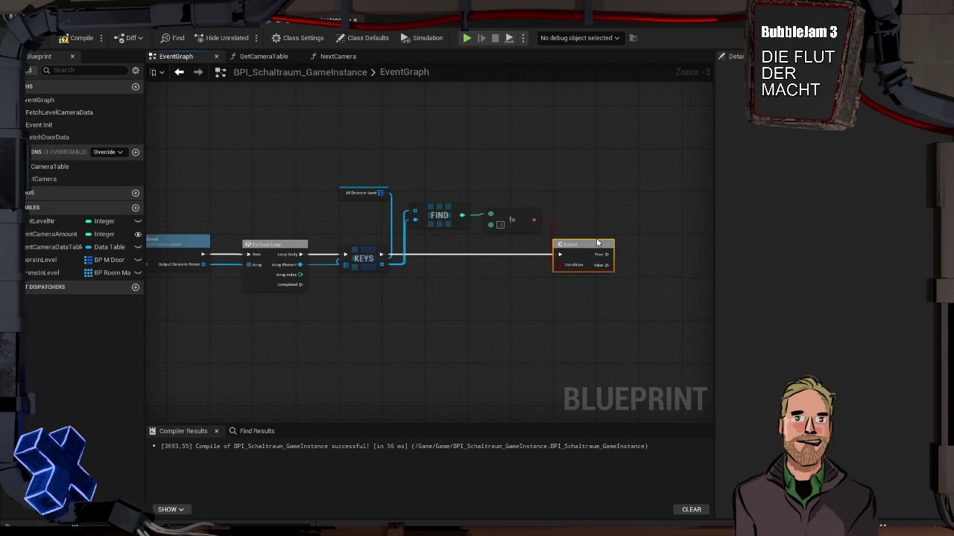
Step: Wire the Not Equal boolean output into the Branch's Condition pin
left_click(398, 316)
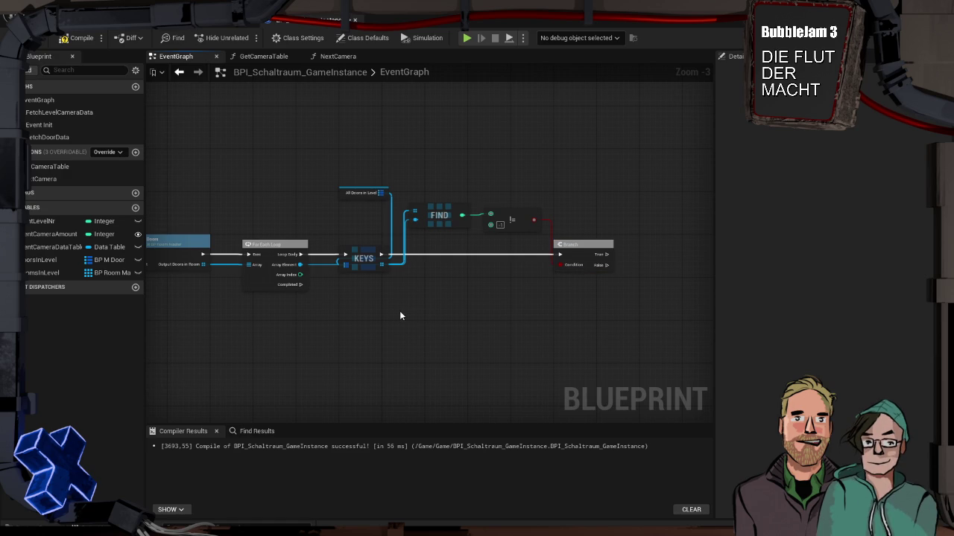
mouse_move(419, 306)
left_mouse_down()
mouse_move(673, 270)
mouse_move(402, 280)
left_mouse_up()
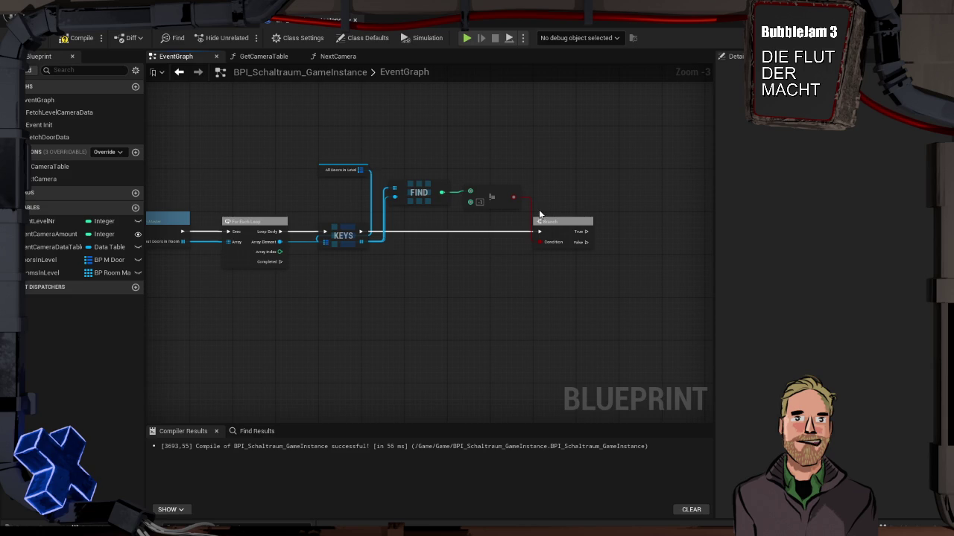
left_click_drag(531, 223, 532, 225)
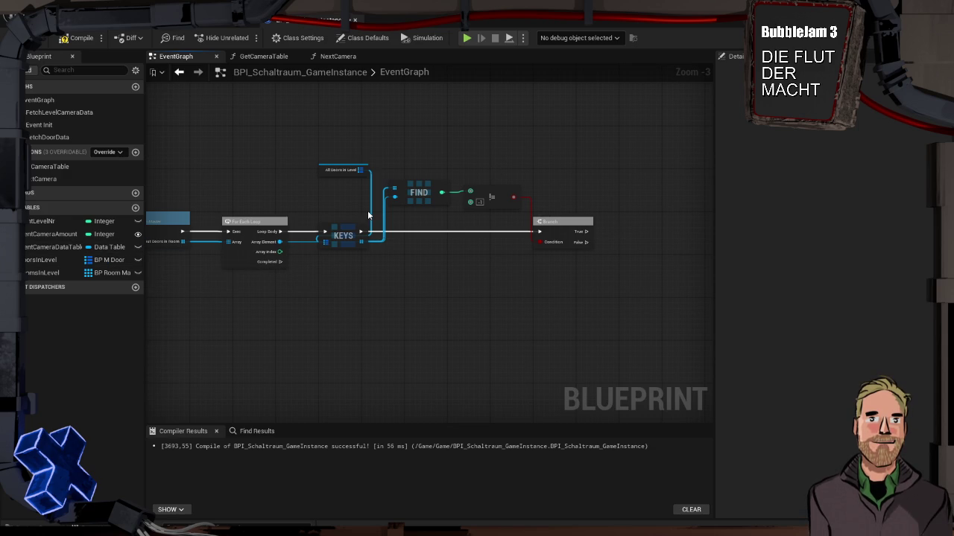
Step: Attach a Get Key Value By Index node to the All Doors in Level map output
mouse_move(333, 174)
left_mouse_down()
mouse_move(315, 199)
mouse_move(645, 193)
left_mouse_up()
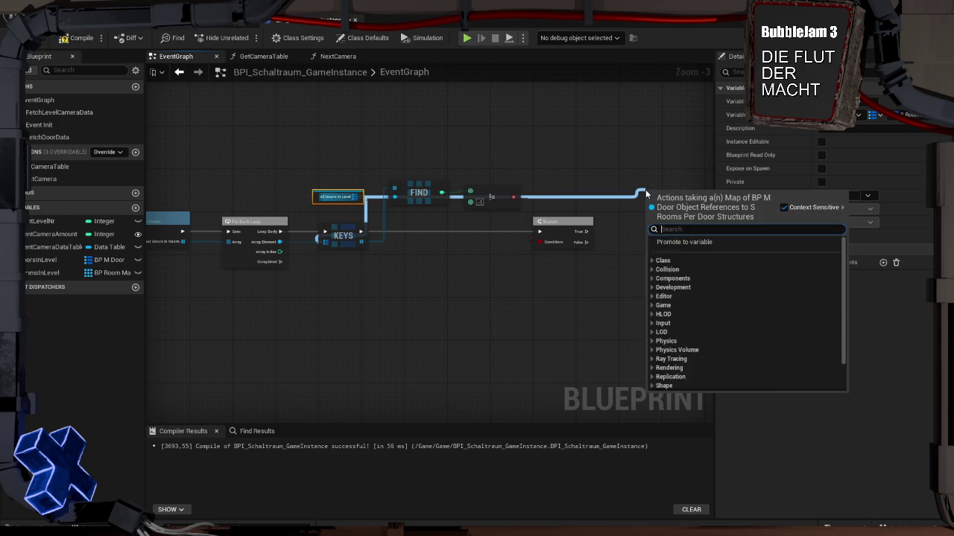
type("get")
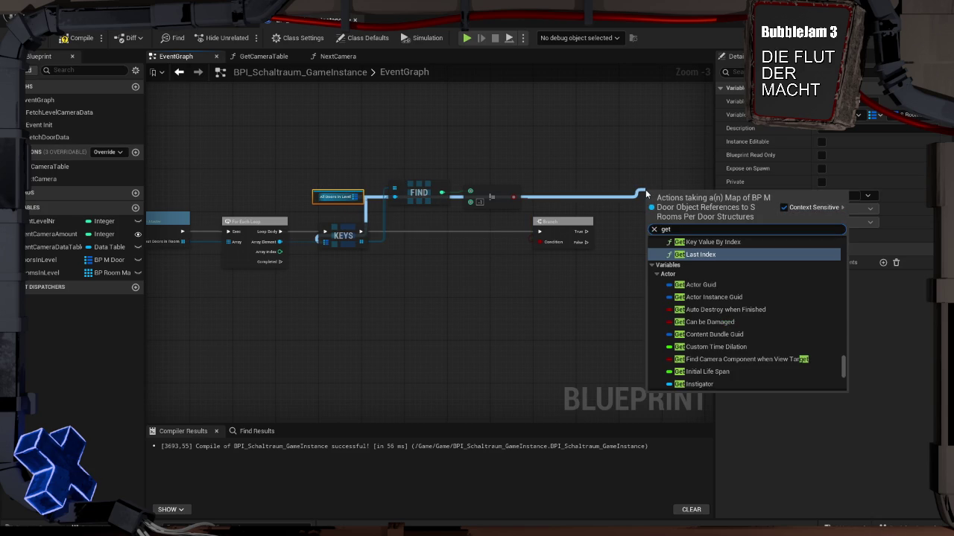
scroll(680, 261, "up", 5)
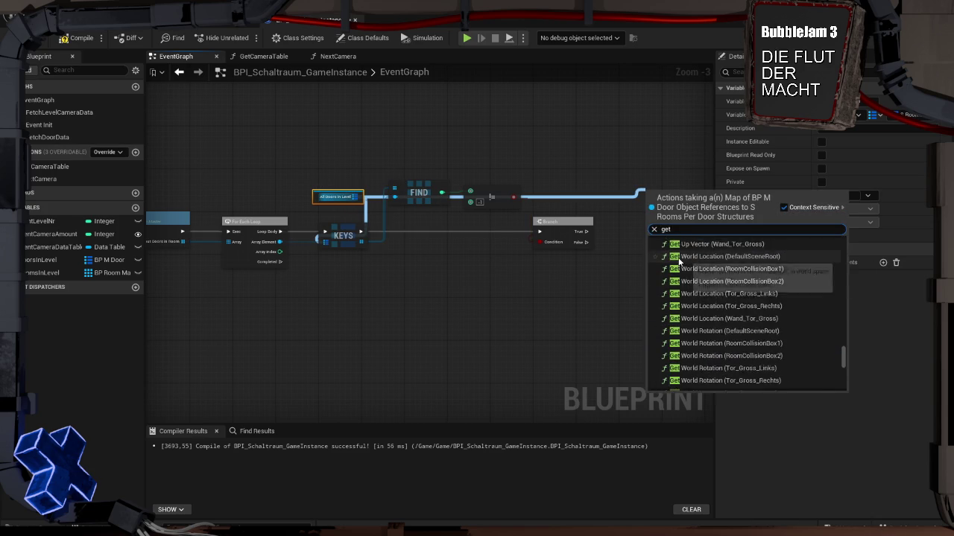
left_click(593, 160)
mouse_move(319, 197)
left_mouse_down()
mouse_move(324, 170)
mouse_move(484, 179)
mouse_move(572, 196)
left_mouse_up()
type("index")
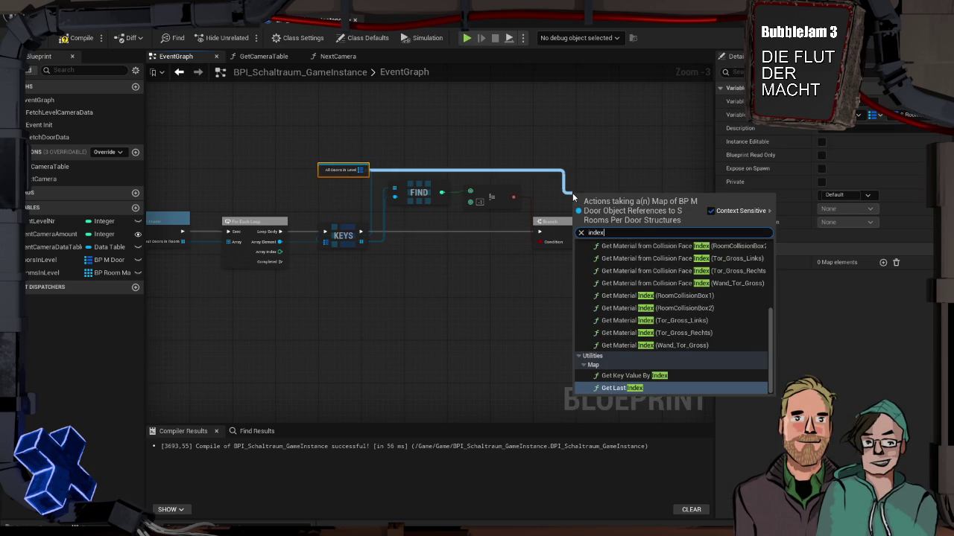
key("Up")
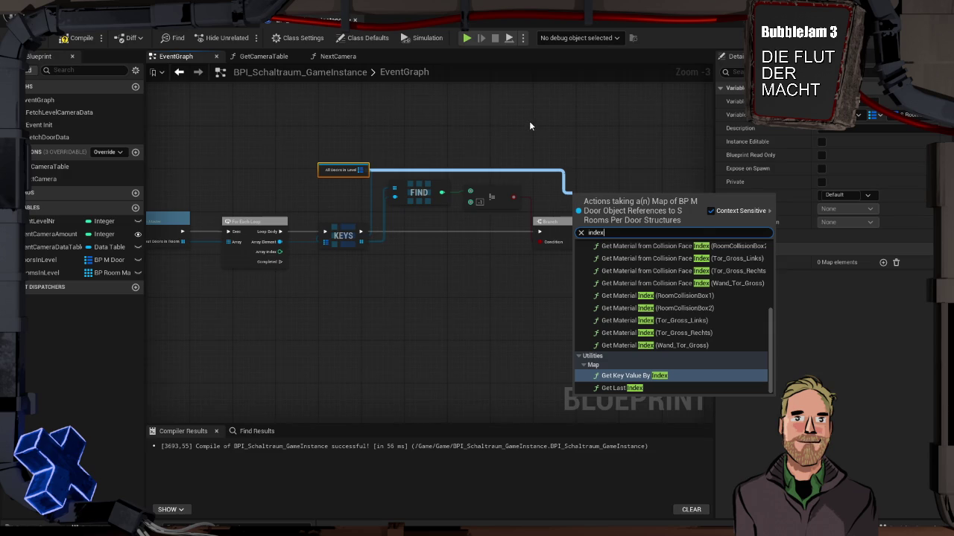
left_click(633, 375)
left_click_drag(609, 203, 609, 176)
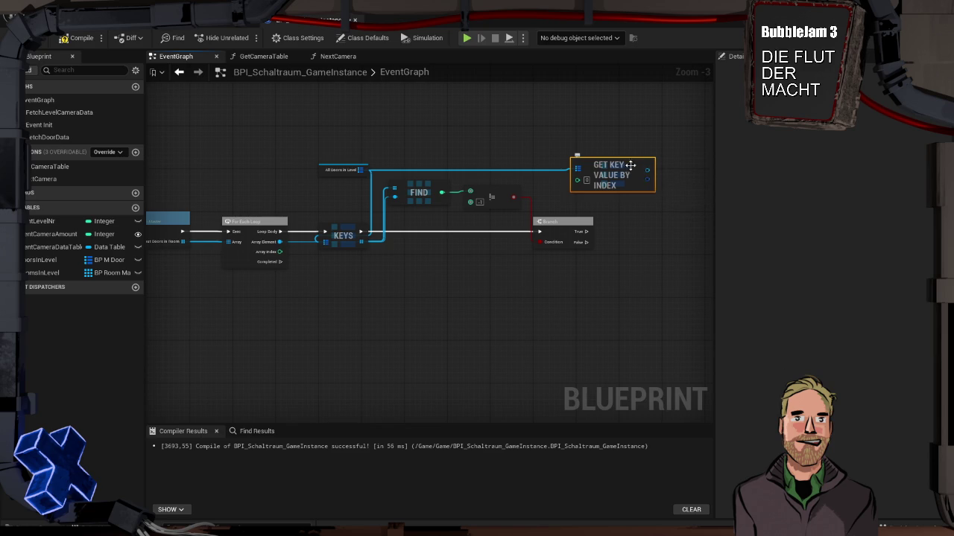
Step: Feed Find's result into the Get Key Value By Index node's Index pin through a reroute point
left_click_drag(626, 169, 635, 169)
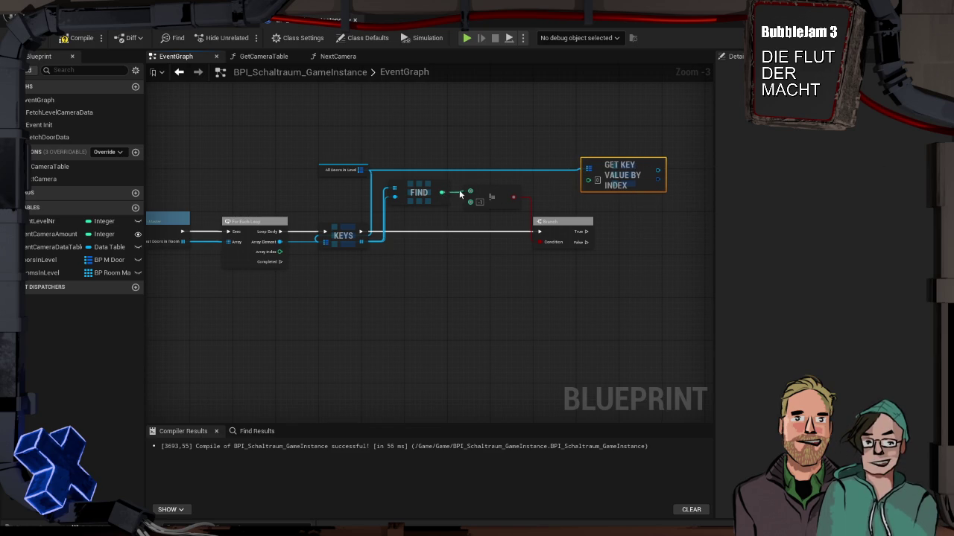
mouse_move(442, 192)
left_mouse_down()
mouse_move(546, 196)
mouse_move(589, 181)
left_mouse_up()
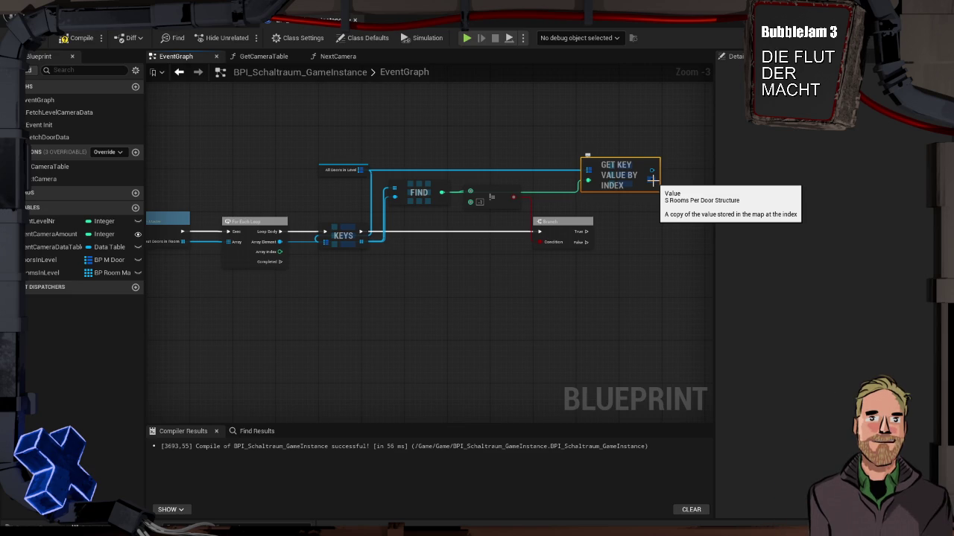
left_click_drag(578, 142, 496, 150)
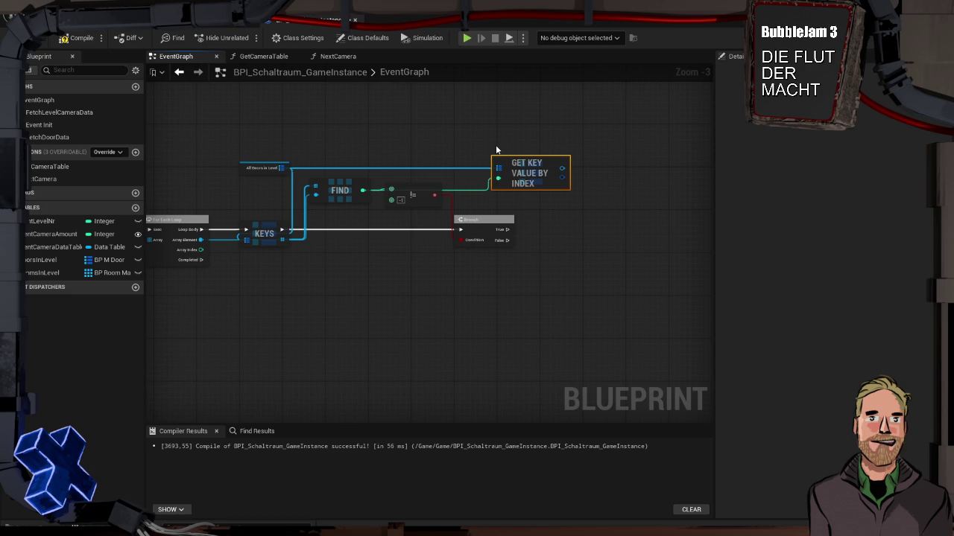
double_click(462, 195)
left_click_drag(461, 195, 388, 179)
Step: Check the Value output's pin options, then show the Misc folder in the Content Drawer
right_click(563, 177)
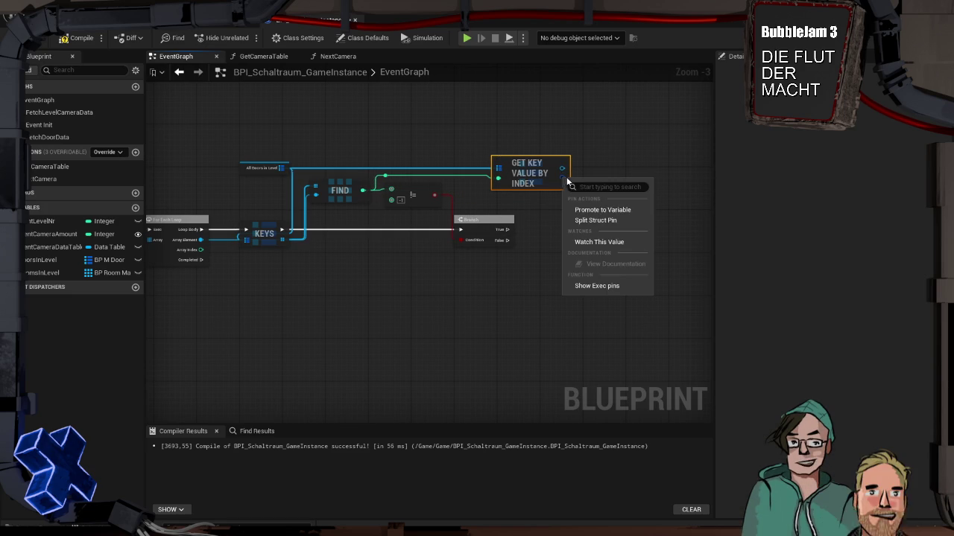
left_click(607, 220)
key("ctrl+space")
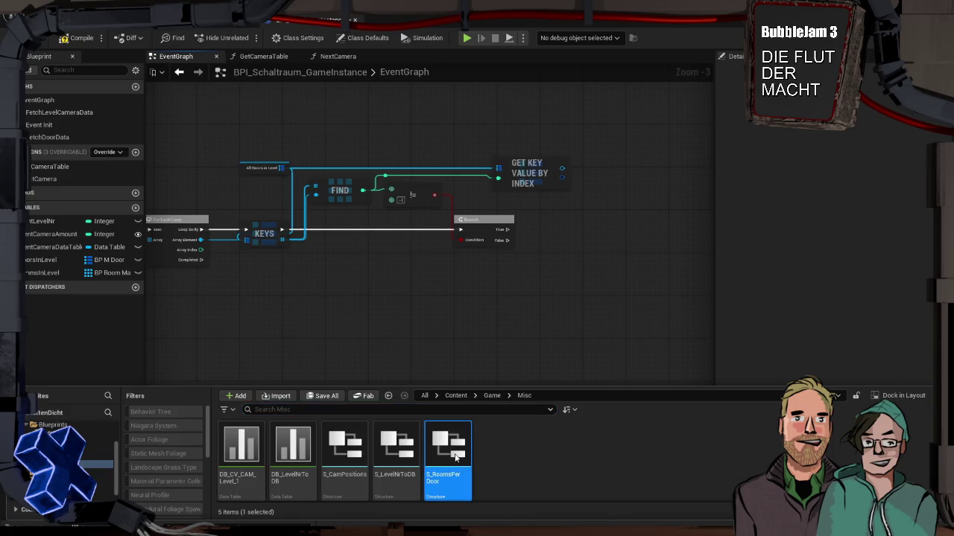
Step: Open S_RoomsPerDoor and change MemberVar_0 from Boolean to a BP Room Master object reference
double_click(452, 452)
left_click(384, 188)
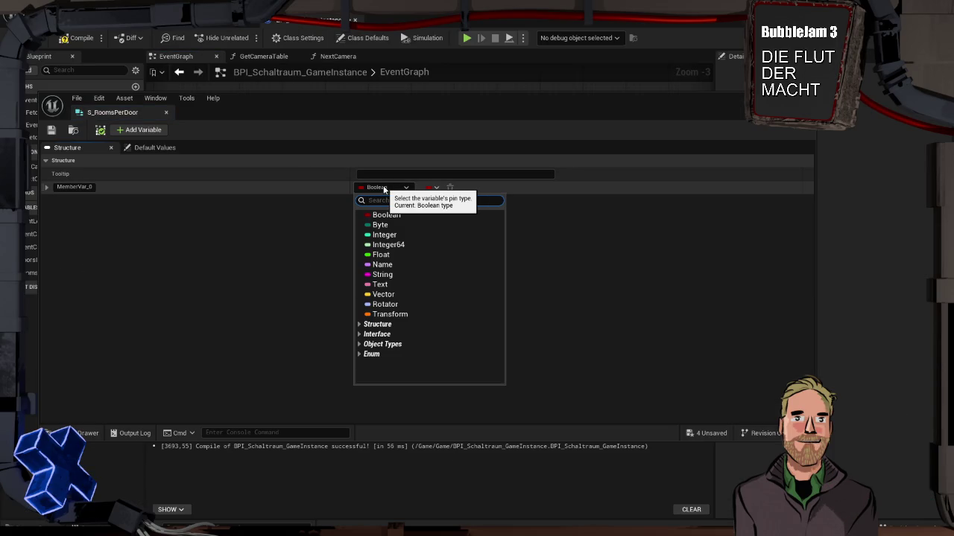
type("master")
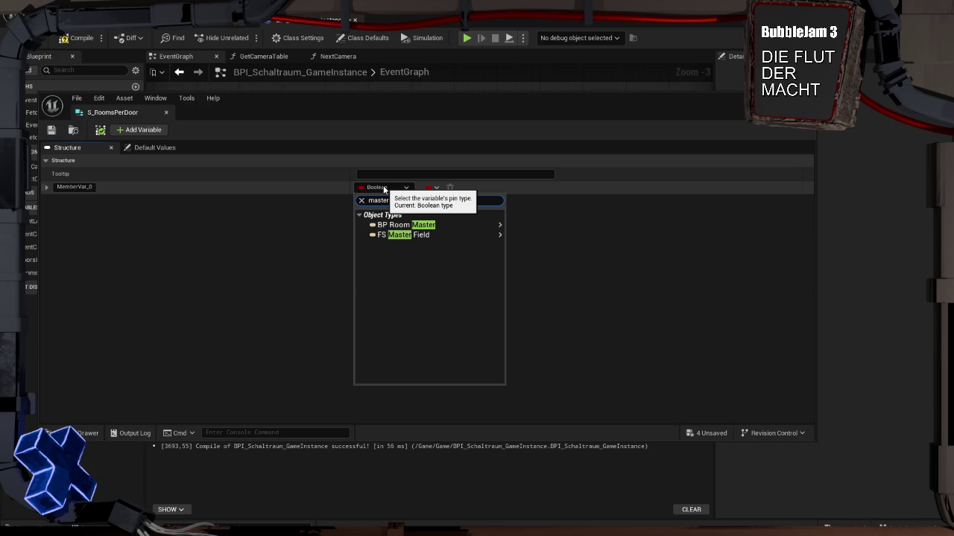
key("Down")
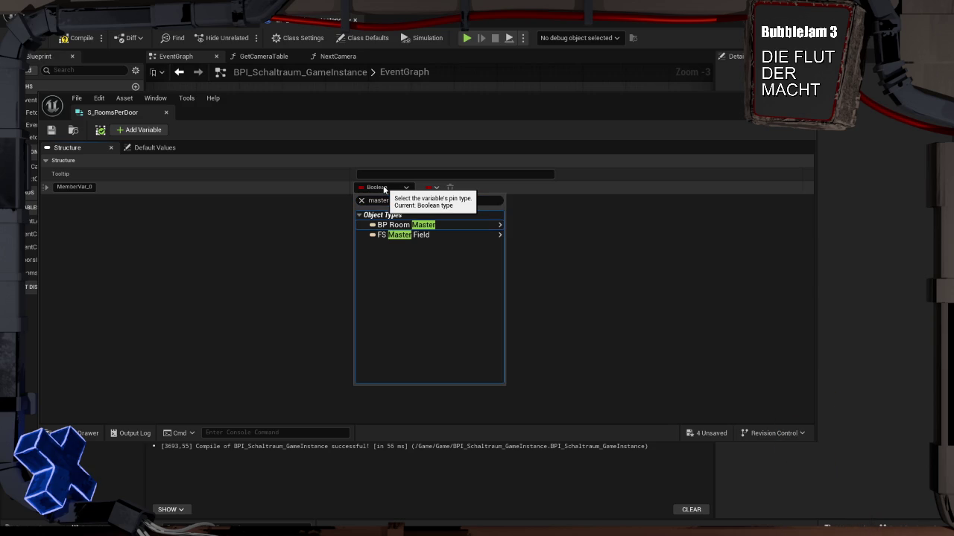
mouse_move(436, 227)
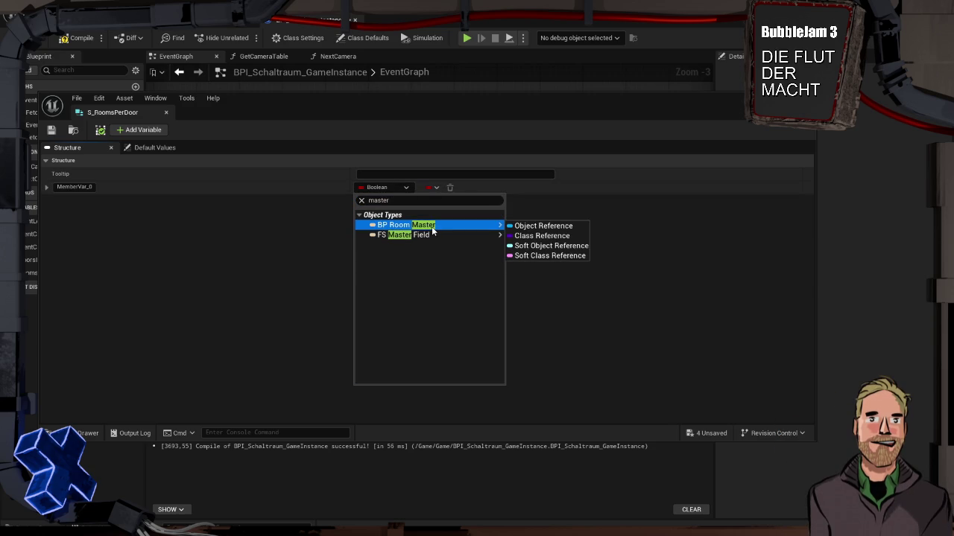
left_click(543, 226)
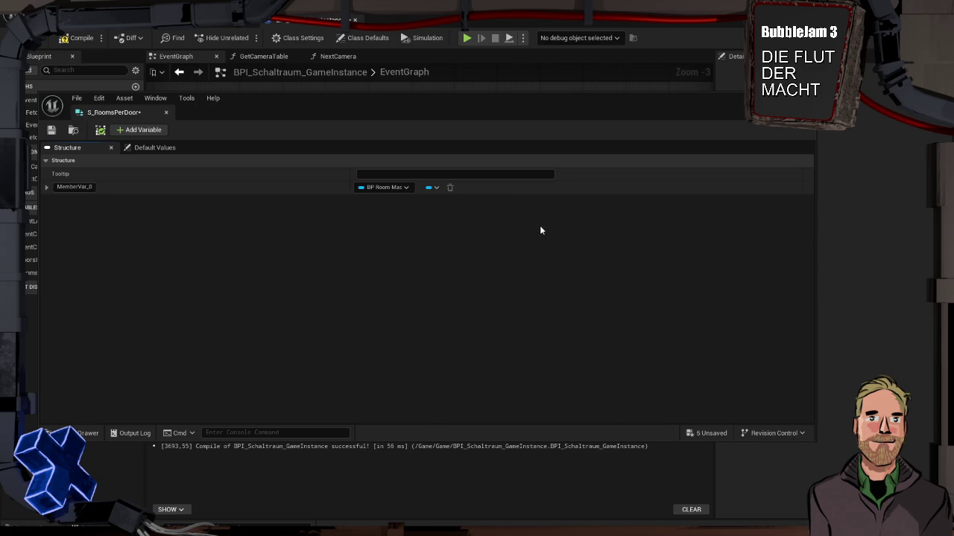
Step: Rename MemberVar_0 to Room1 and add a second field named Room2
left_click(74, 187)
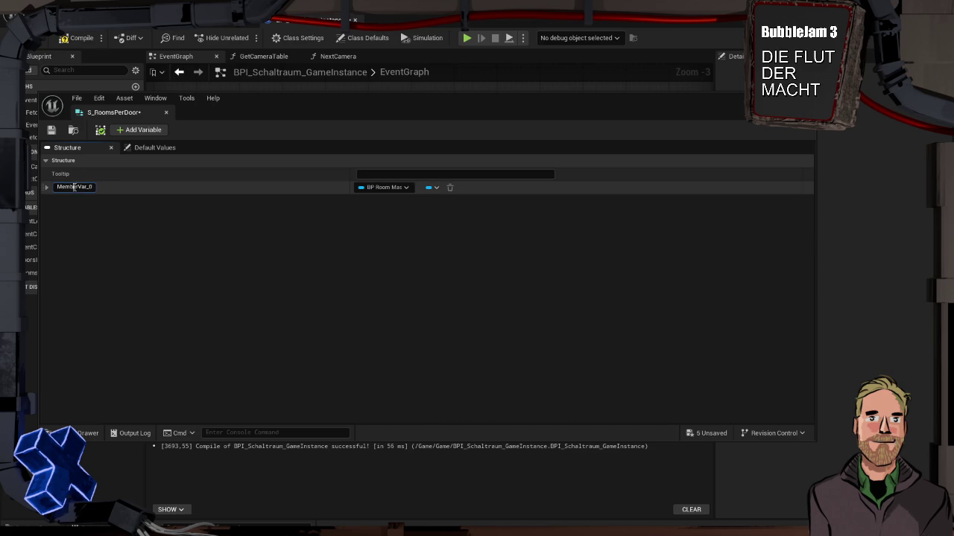
type("Room")
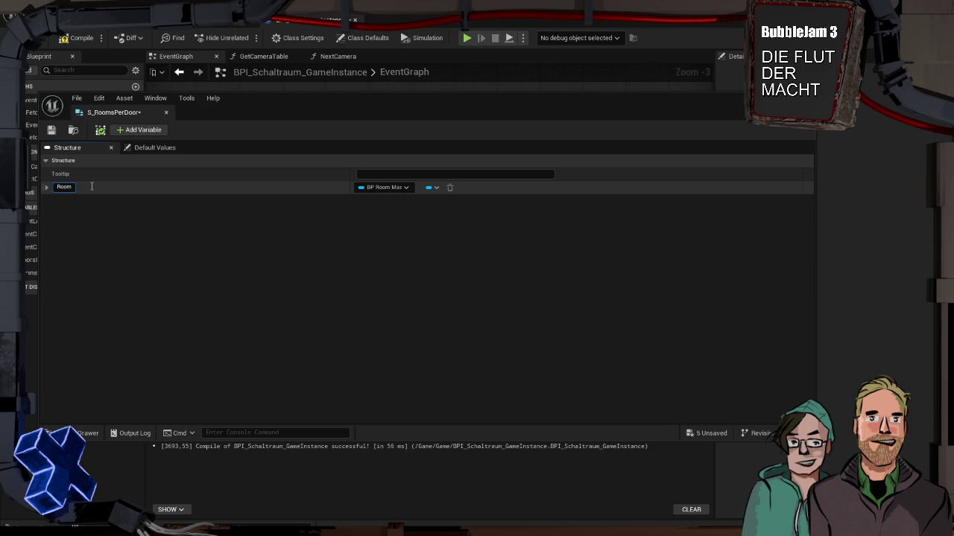
type("1")
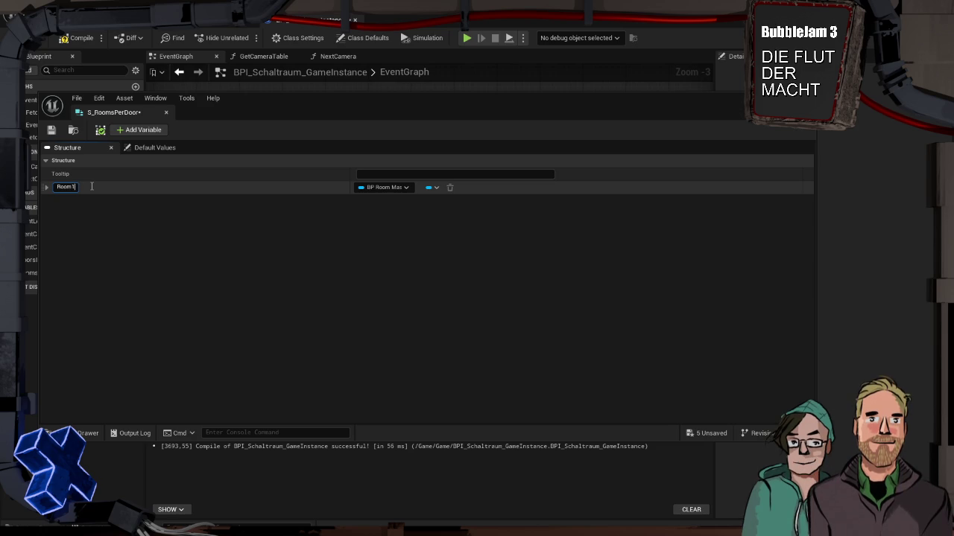
key("Return")
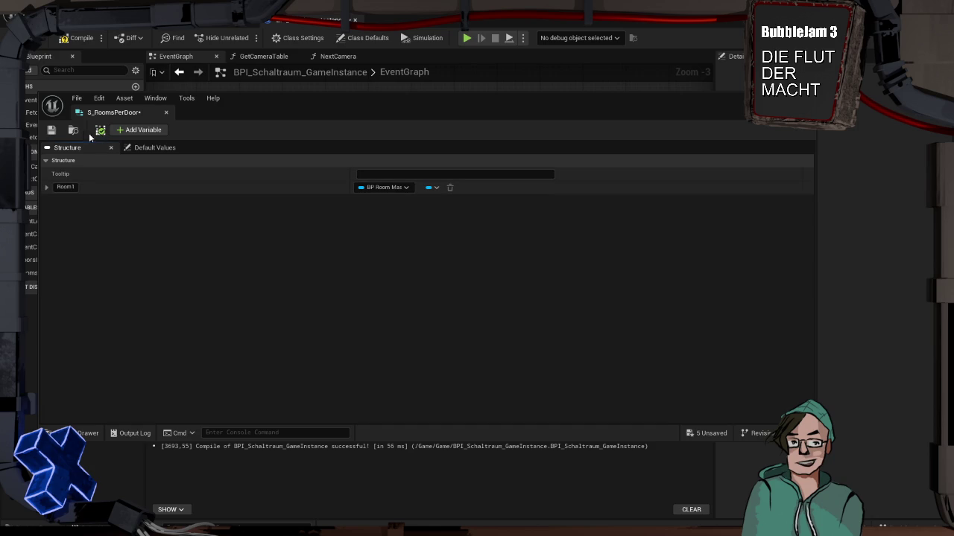
left_click(124, 132)
left_click(85, 198)
type("Room2")
key("Return")
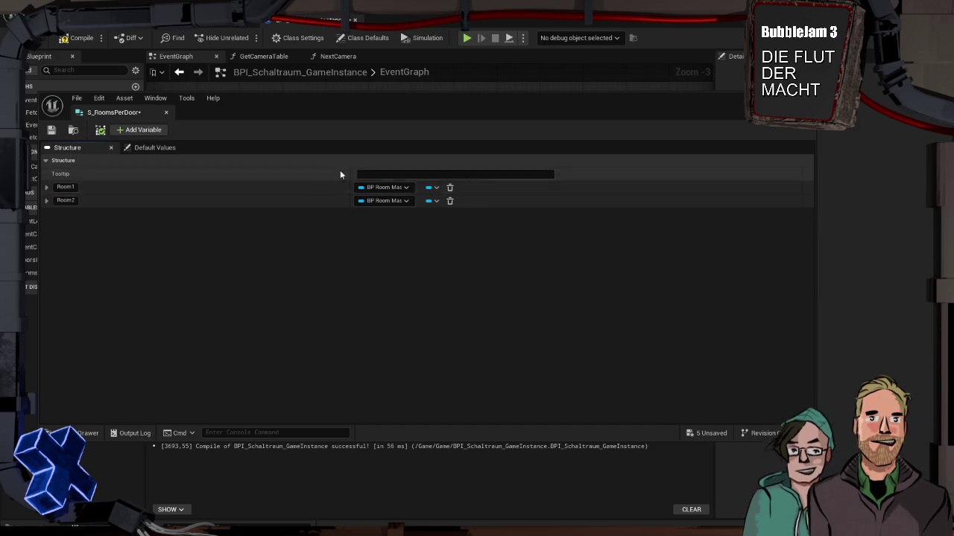
Step: Save S_RoomsPerDoor and go back to the EventGraph
left_click(51, 130)
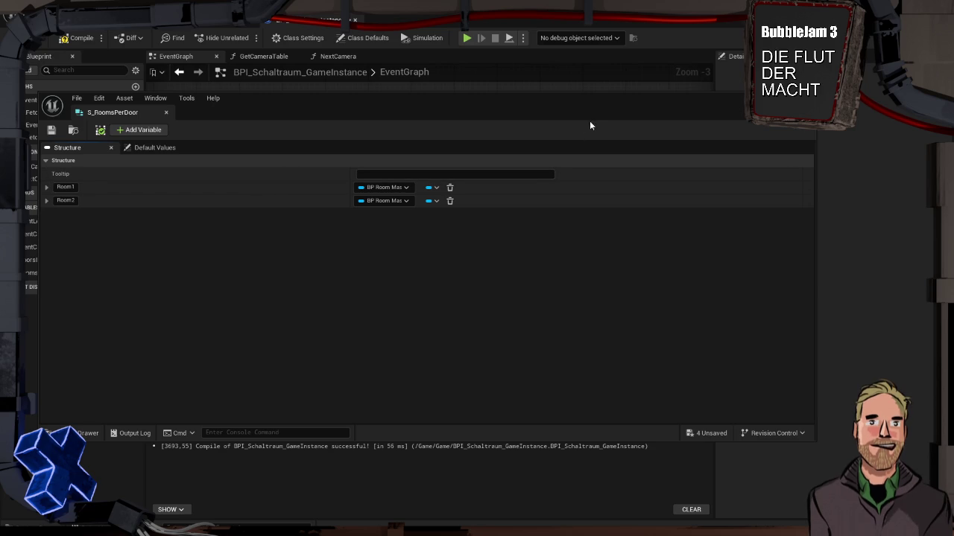
left_click(166, 111)
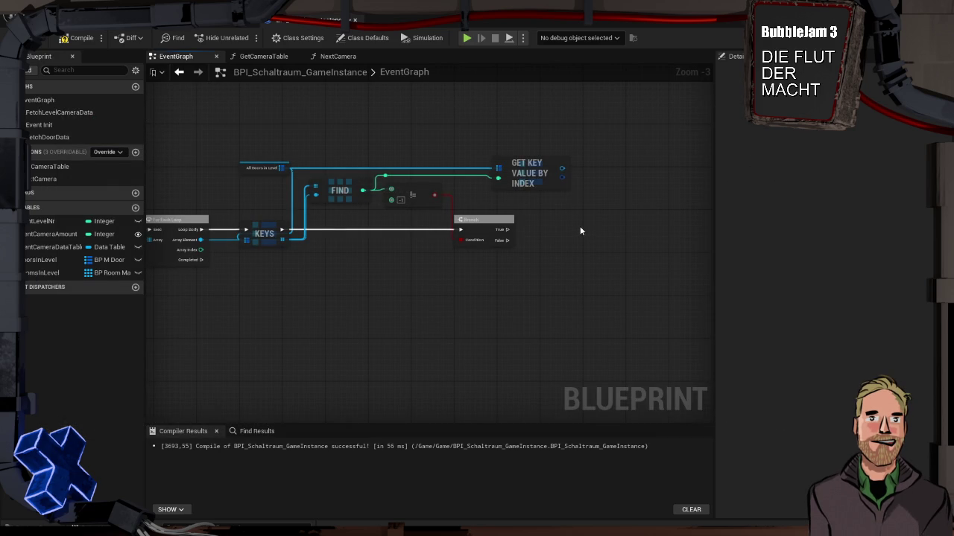
scroll(498, 234, "up", 3)
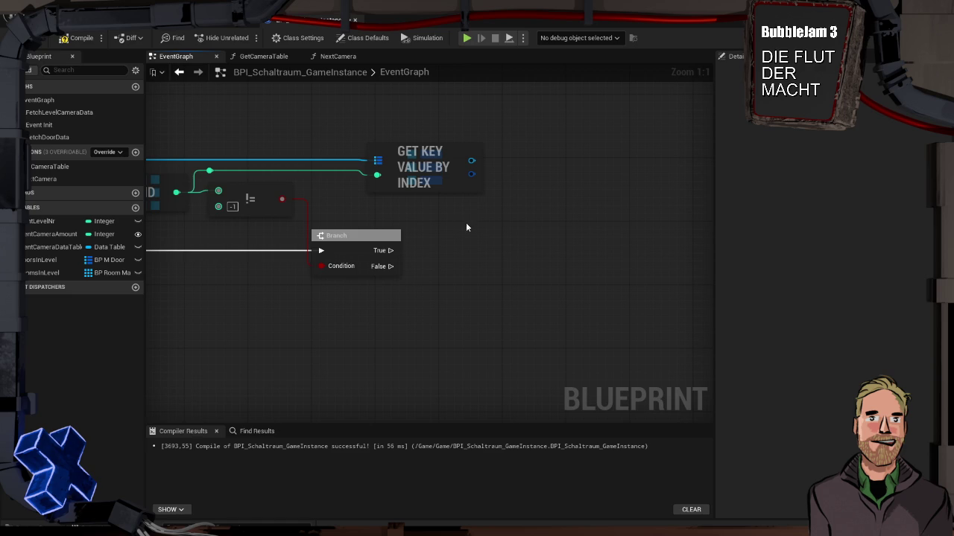
Step: Nudge Get Key Value By Index left and split its Value pin into Room 1 and Room 2
mouse_move(440, 152)
left_click_drag(440, 152, 408, 153)
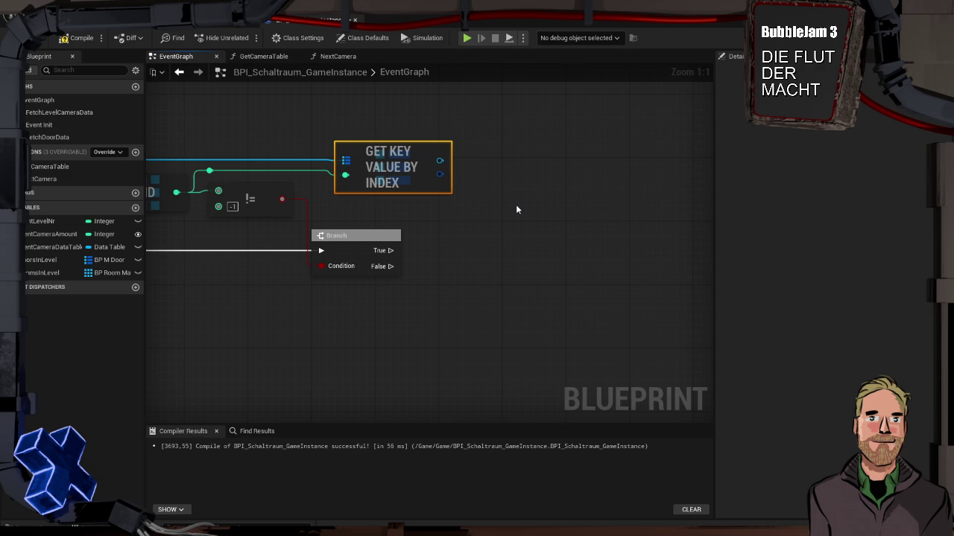
right_click(440, 179)
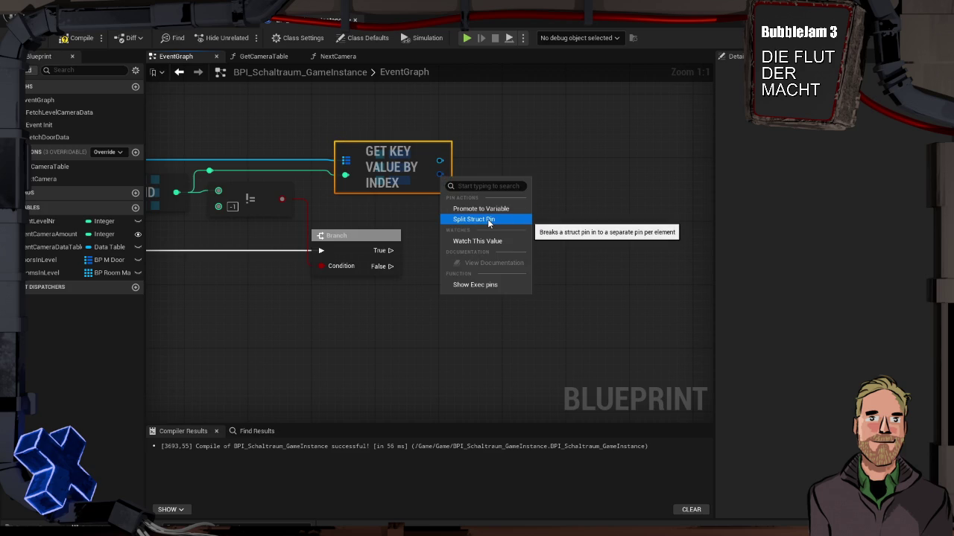
left_click(490, 220)
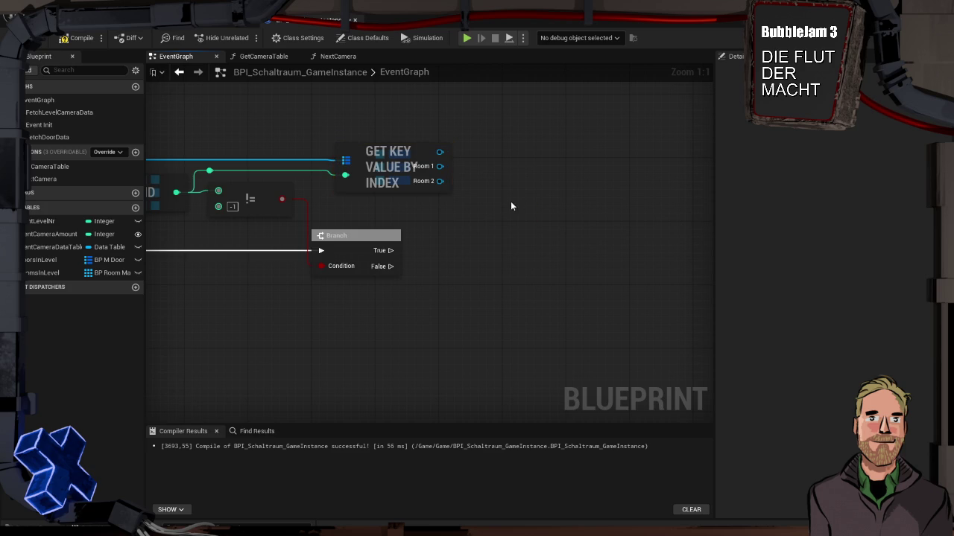
mouse_move(425, 234)
left_mouse_down()
mouse_move(611, 226)
mouse_move(553, 221)
left_mouse_up()
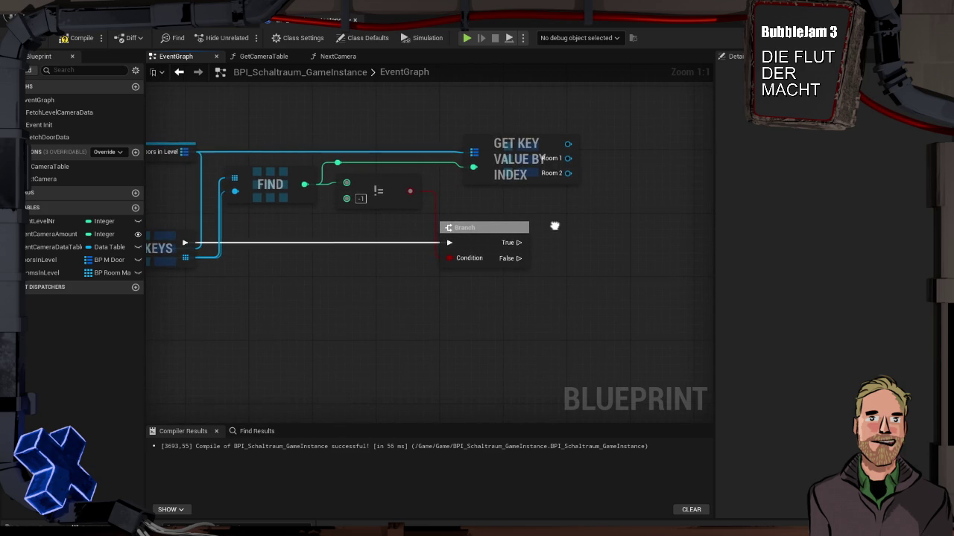
Step: Add a map Add node from All Doors in Level on the Branch's True path, with a reroute point
left_click_drag(202, 150, 629, 212)
type("add")
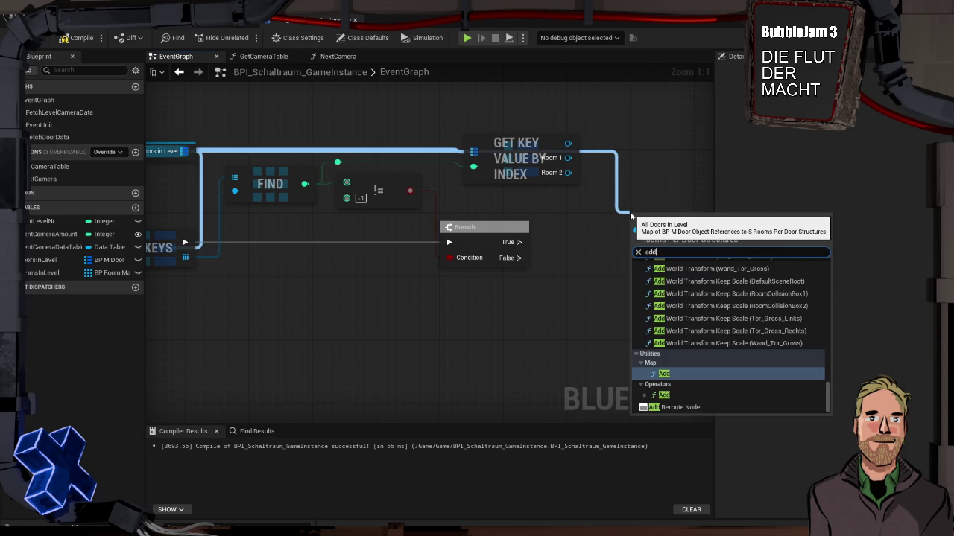
key("Return")
left_click_drag(519, 242, 631, 218)
double_click(591, 154)
mouse_move(592, 155)
left_mouse_down()
mouse_move(582, 127)
mouse_move(473, 125)
left_mouse_up()
left_click(419, 113)
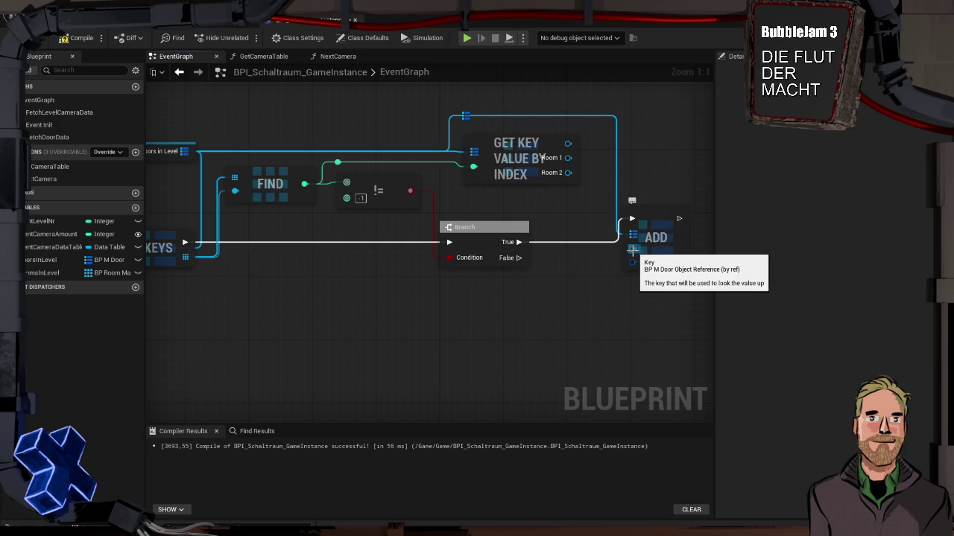
Step: Split the Add node's value pin and connect its Room 1 to the lookup's Room 1
left_click_drag(567, 157, 605, 220)
key("Escape")
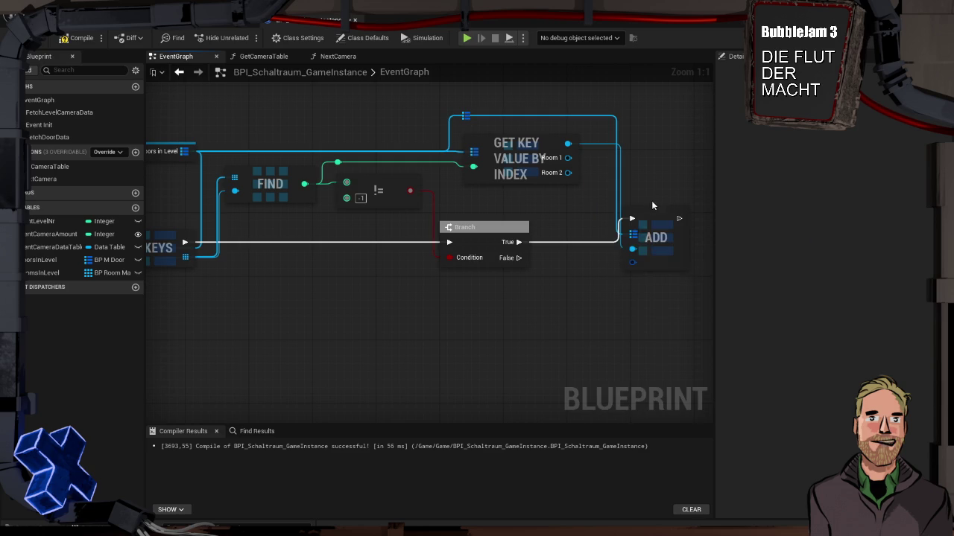
right_click(633, 260)
left_click(667, 303)
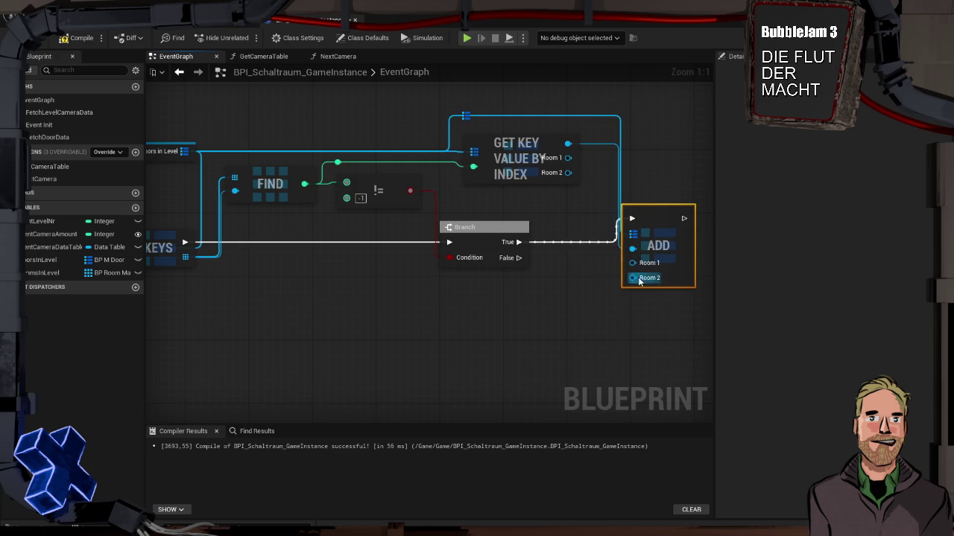
left_click_drag(633, 262, 571, 160)
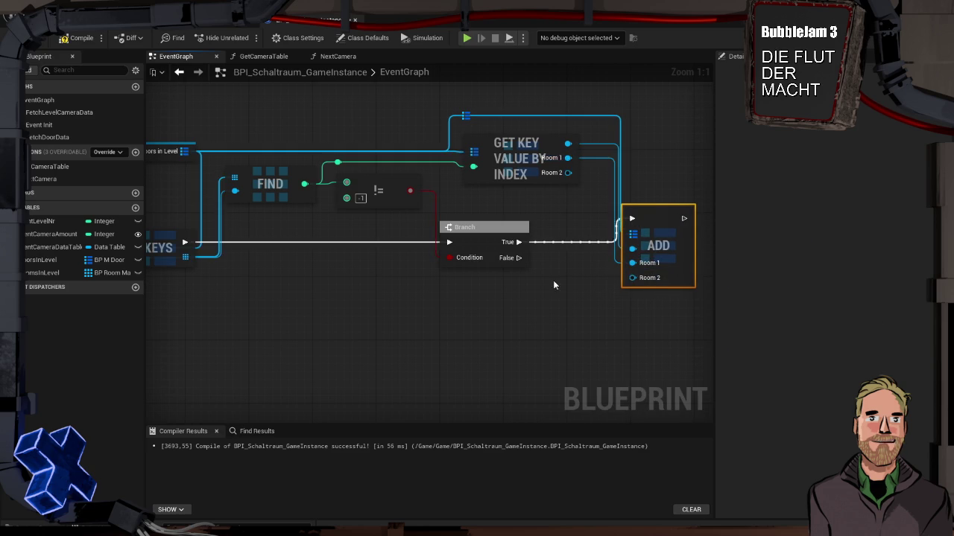
scroll(611, 225, "down", 2)
mouse_move(413, 226)
left_mouse_down()
mouse_move(498, 229)
mouse_move(489, 253)
mouse_move(558, 255)
left_mouse_up()
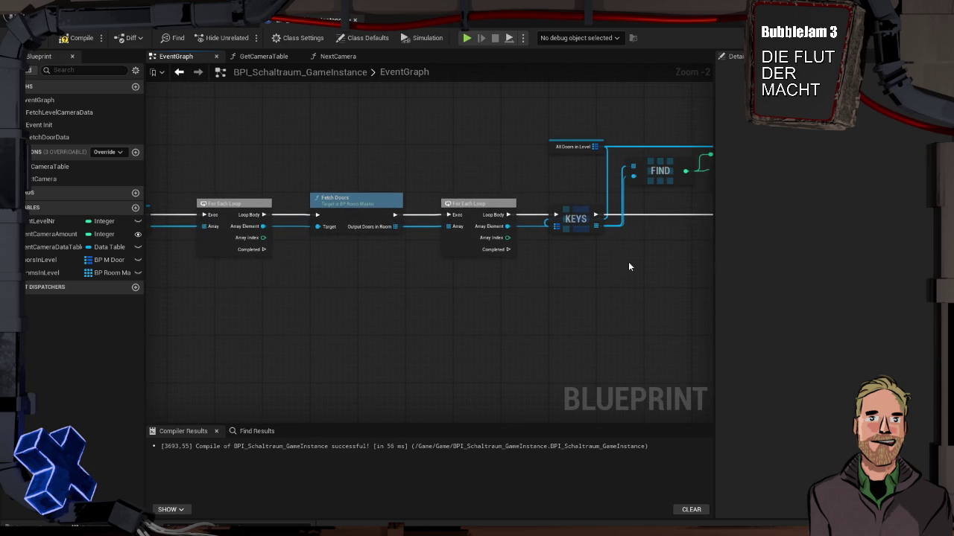
Step: Wire the For Each Loop's Array Element into the Add node's Key pin
mouse_move(263, 226)
left_mouse_down()
mouse_move(302, 148)
mouse_move(303, 113)
mouse_move(783, 158)
mouse_move(476, 160)
mouse_move(320, 241)
mouse_move(704, 242)
mouse_move(605, 242)
left_mouse_up()
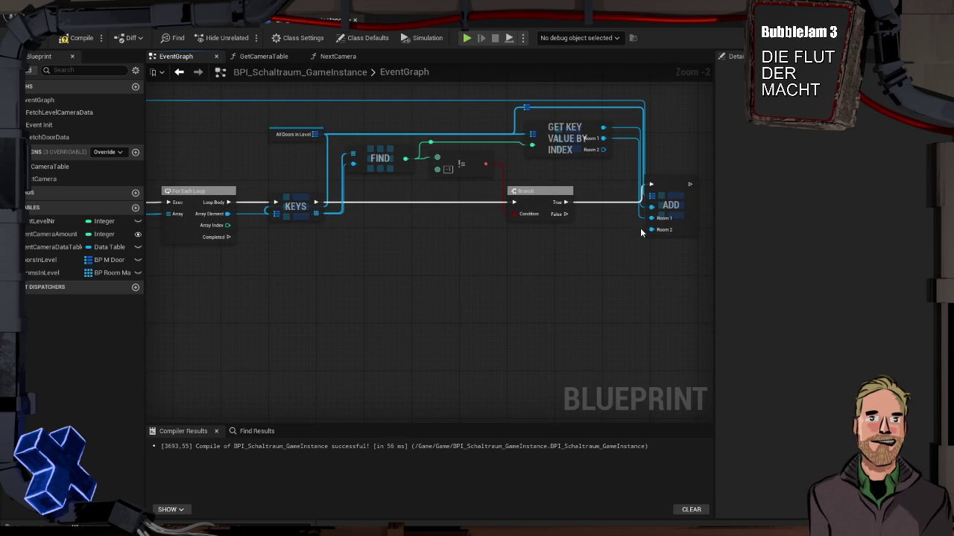
mouse_move(671, 187)
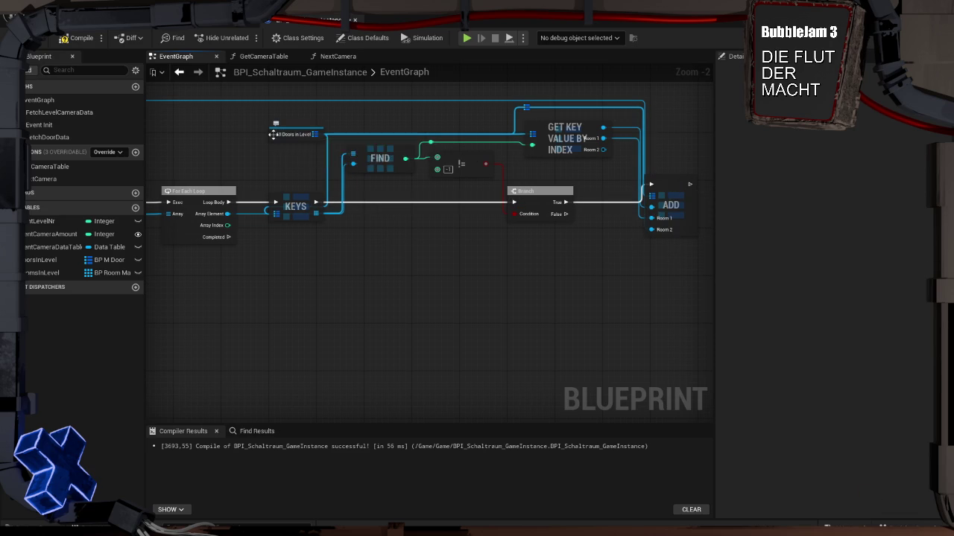
Step: Place a second Add node on All Doors in Level for the False path, keyed by Array Element
mouse_move(317, 135)
left_mouse_down()
mouse_move(339, 258)
mouse_move(606, 298)
mouse_move(642, 256)
mouse_move(566, 215)
left_mouse_up()
type("find")
key("Escape")
key("Return")
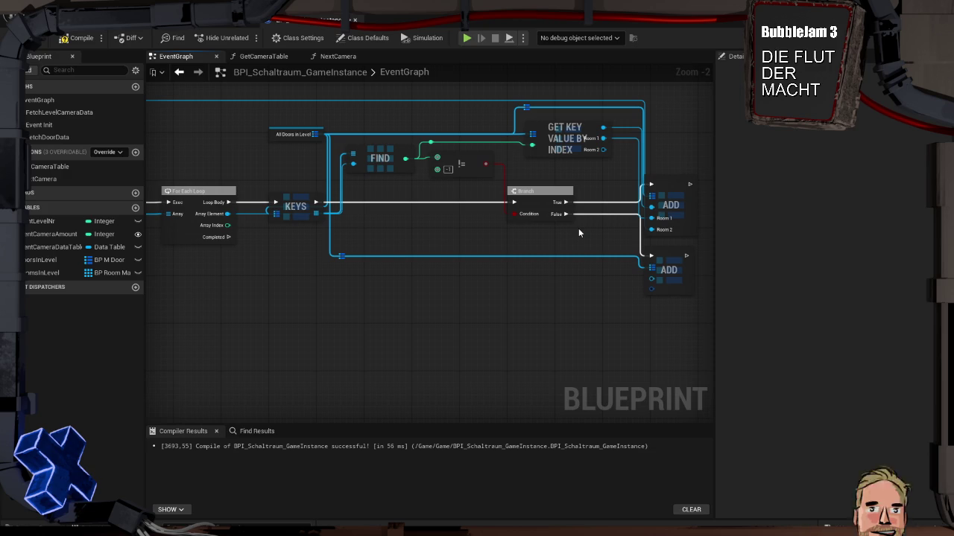
mouse_move(601, 304)
left_mouse_down()
mouse_move(592, 271)
mouse_move(583, 305)
left_mouse_up()
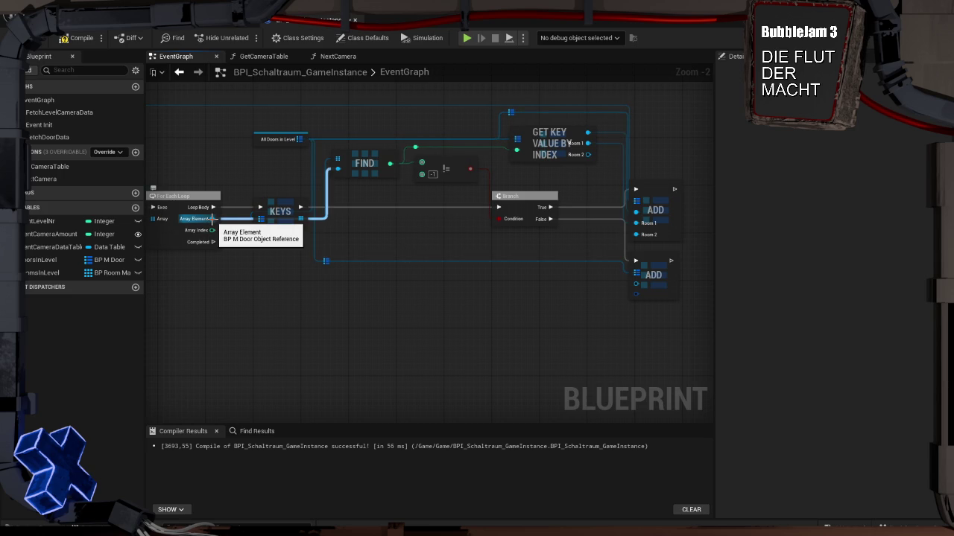
left_click_drag(212, 219, 635, 287)
Step: Split the second Add's value into Room 1 and Room 2 and reroute the Room wire beside it
right_click(636, 296)
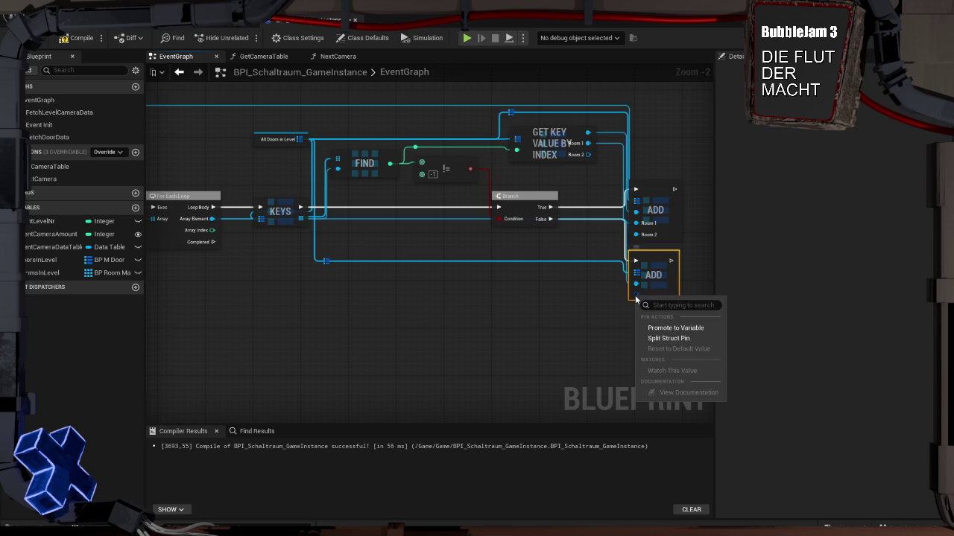
left_click(660, 339)
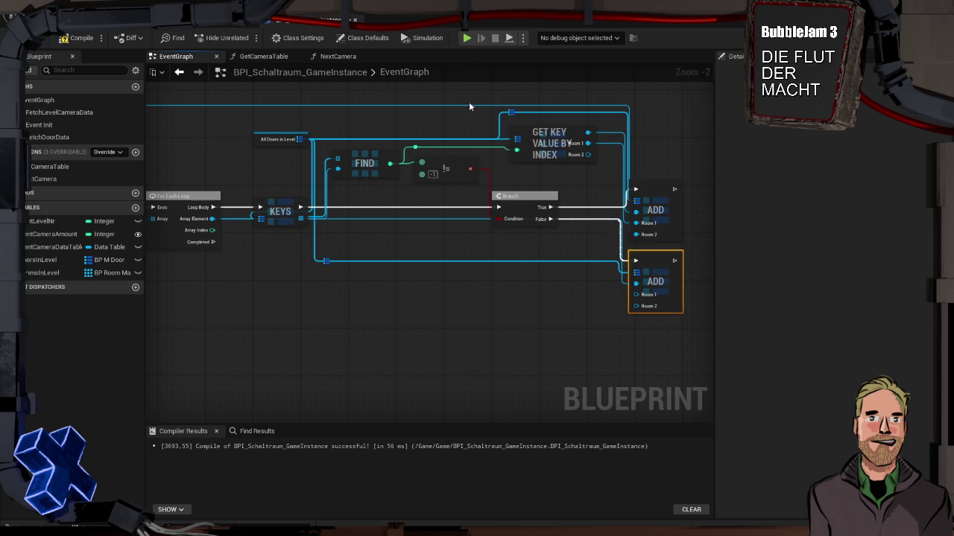
mouse_move(272, 94)
left_mouse_down()
mouse_move(356, 121)
mouse_move(590, 102)
mouse_move(536, 142)
mouse_move(278, 127)
mouse_move(338, 136)
left_mouse_up()
mouse_move(230, 114)
left_mouse_down()
mouse_move(261, 142)
mouse_move(251, 309)
mouse_move(55, 270)
left_mouse_up()
left_click_drag(444, 306, 435, 306)
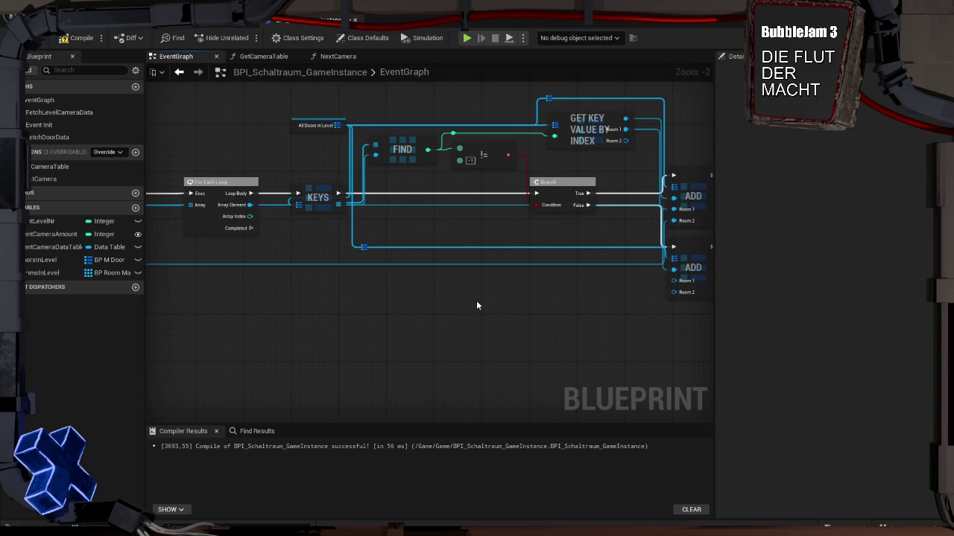
double_click(596, 264)
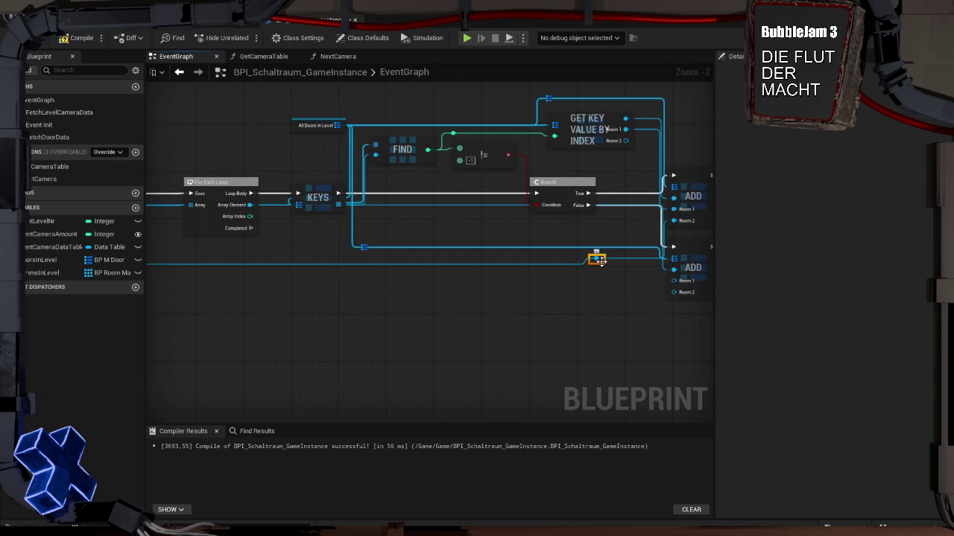
mouse_move(596, 262)
left_mouse_down()
mouse_move(597, 224)
mouse_move(628, 271)
mouse_move(674, 286)
mouse_move(625, 282)
left_mouse_up()
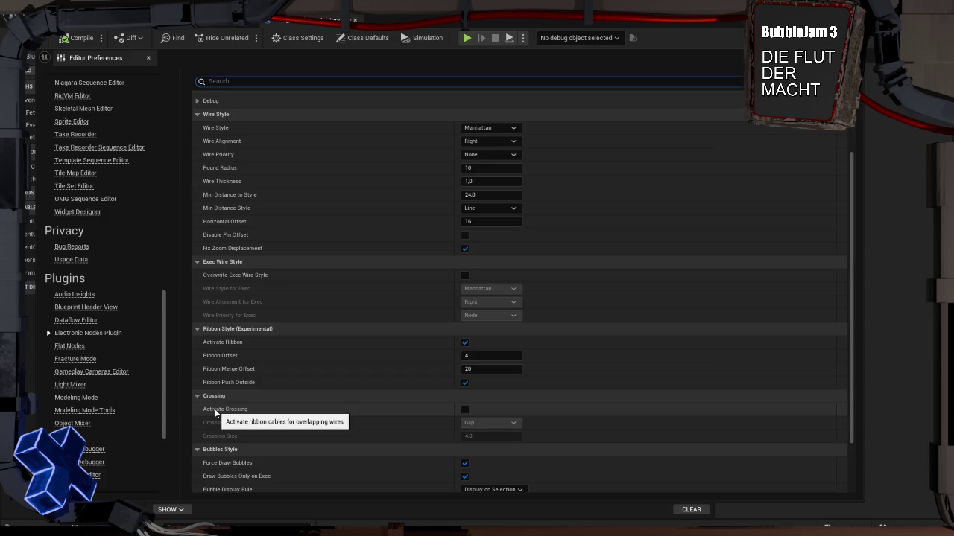
Step: Tick Activate Crossing in the Electronic Nodes settings and close Editor Preferences
left_click(465, 411)
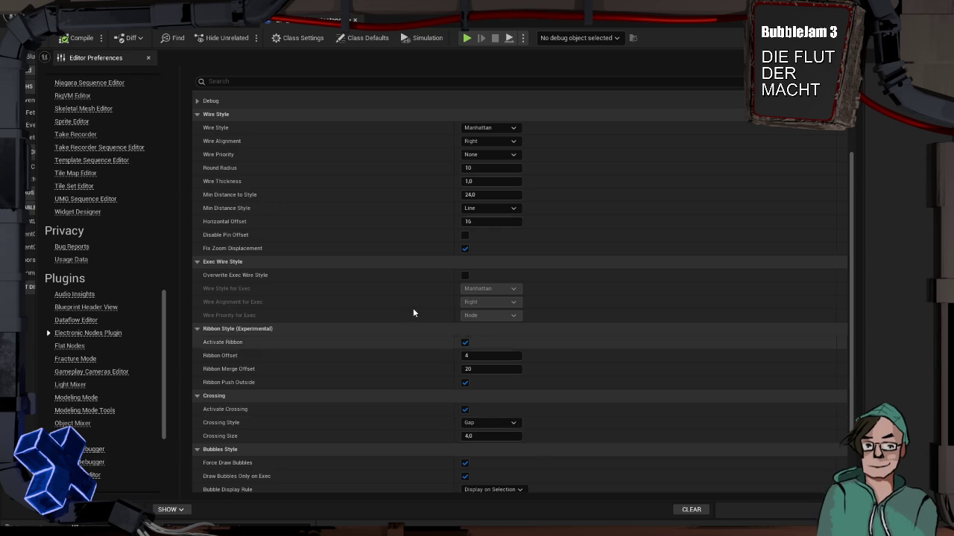
left_click(148, 57)
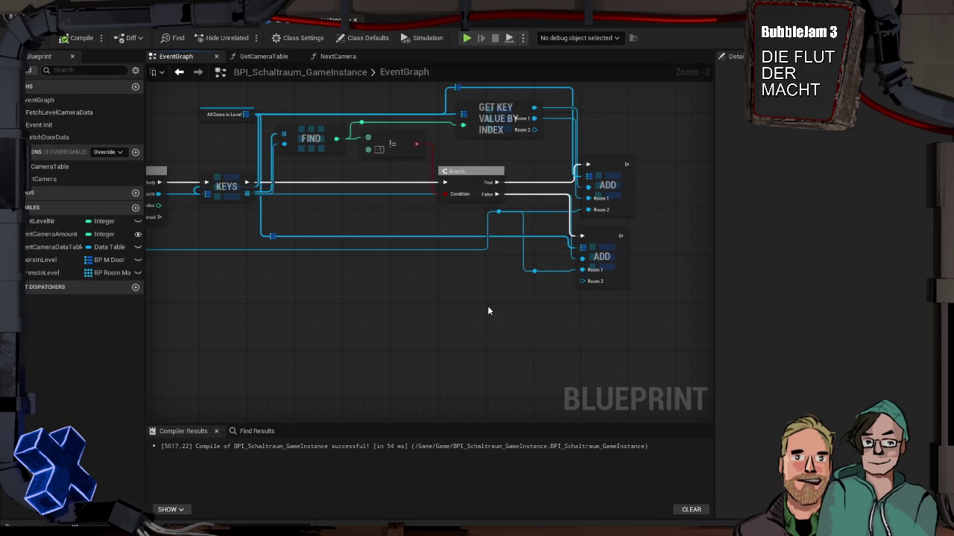
Step: Review the door loop with its Find, Branch and two Add nodes, then jump to FetchDoorData
left_click_drag(451, 307, 624, 301)
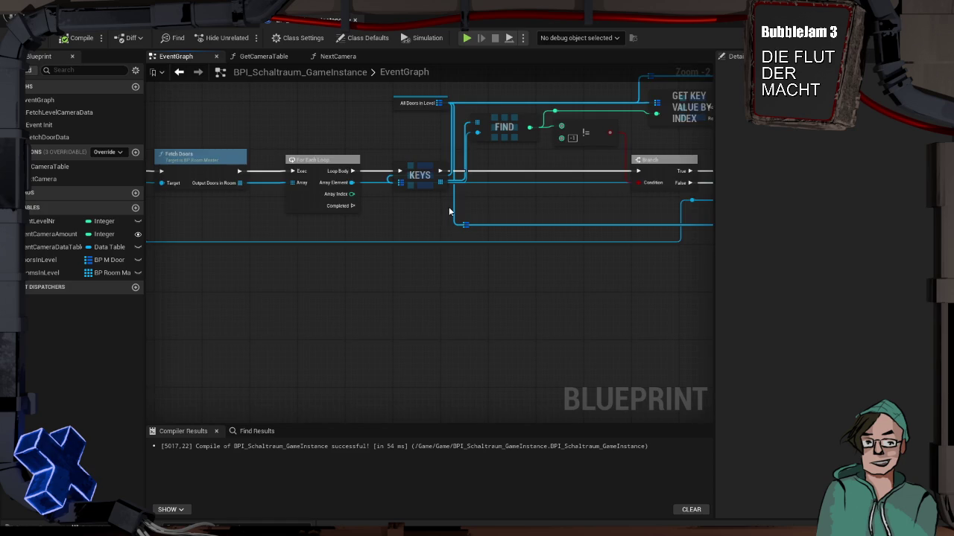
scroll(448, 208, "up", 2)
scroll(450, 211, "down", 1)
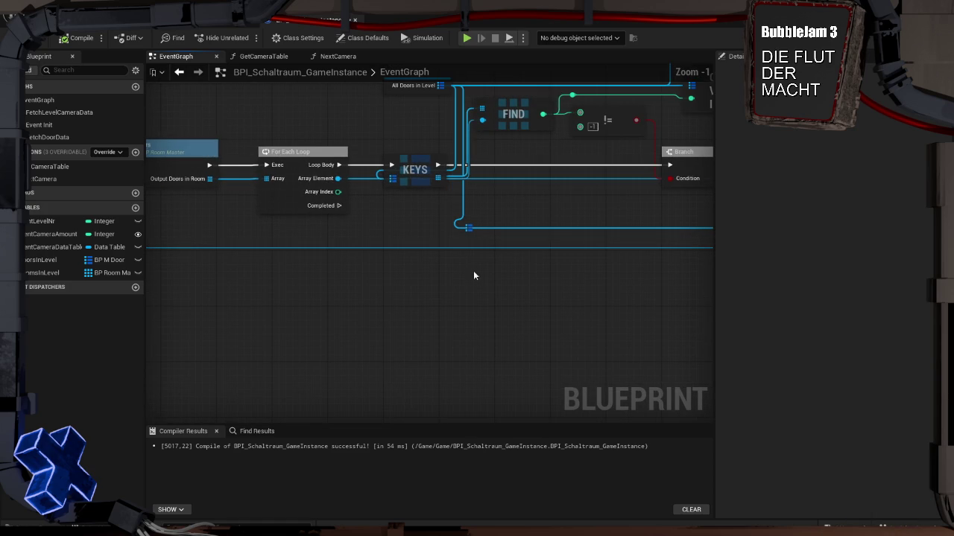
mouse_move(495, 193)
left_mouse_down()
mouse_move(522, 207)
mouse_move(694, 189)
mouse_move(322, 194)
left_mouse_up()
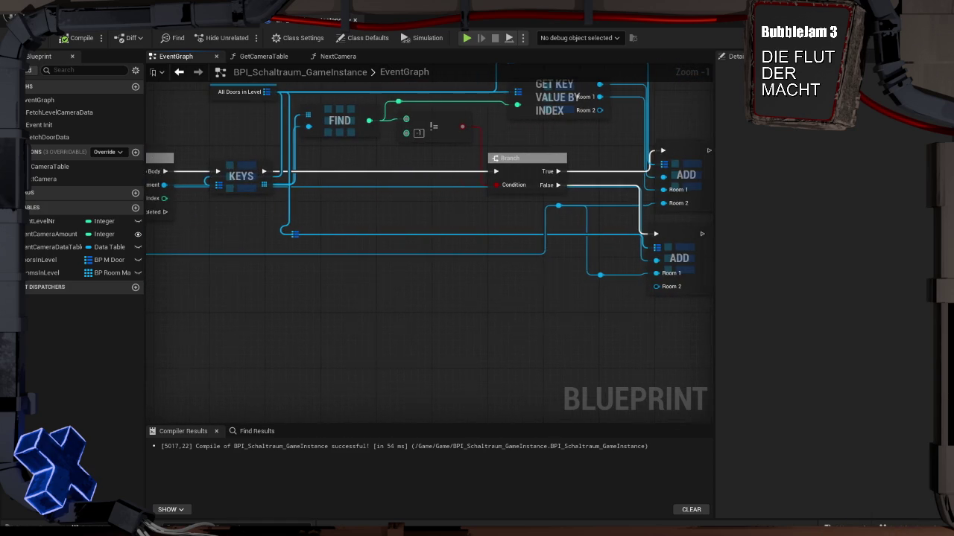
left_click_drag(437, 211, 334, 209)
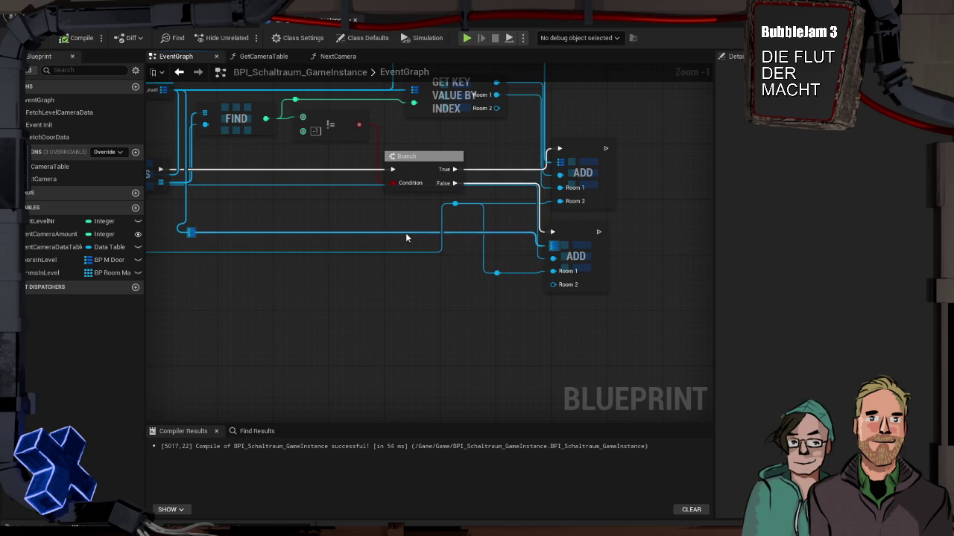
scroll(514, 336, "down", 2)
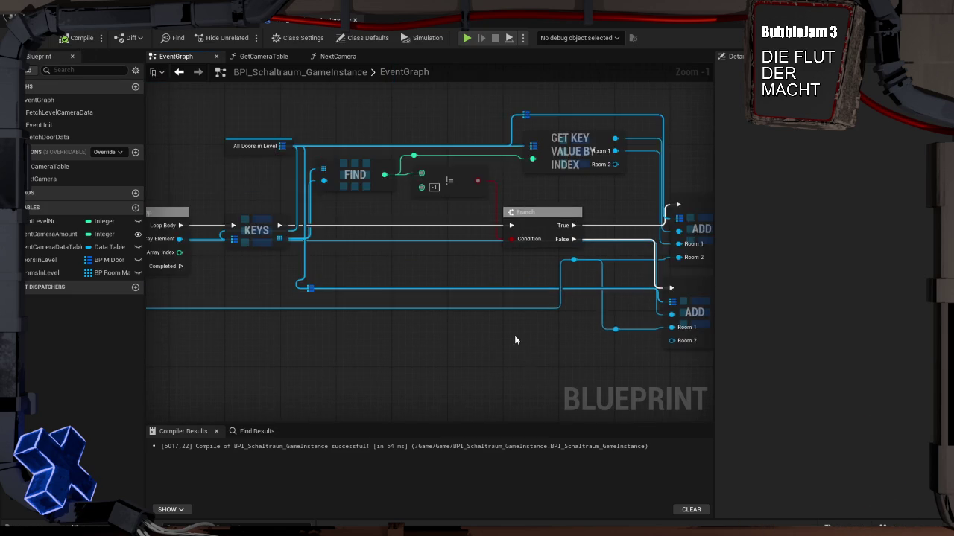
left_click_drag(517, 336, 508, 321)
mouse_move(303, 245)
left_mouse_down()
mouse_move(377, 298)
mouse_move(392, 238)
left_mouse_up()
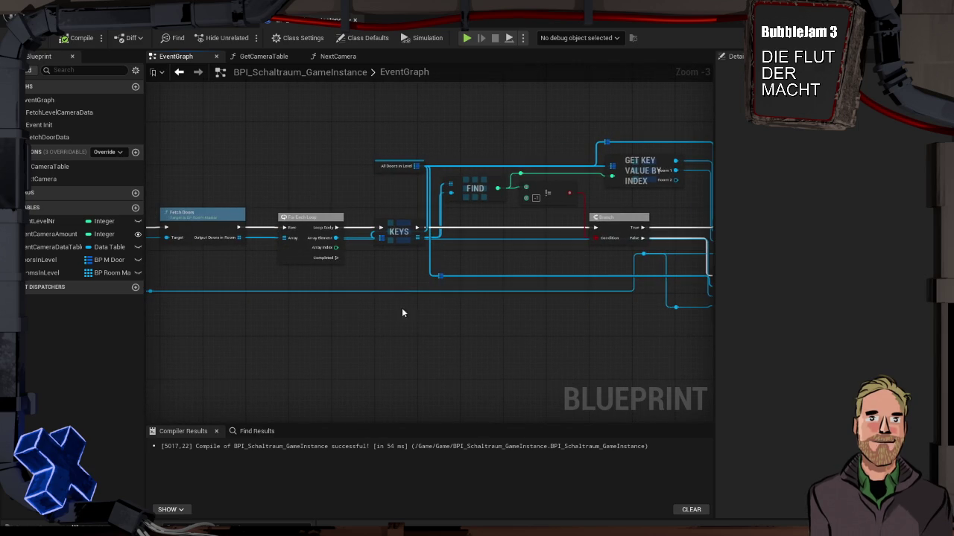
left_click_drag(411, 319, 275, 287)
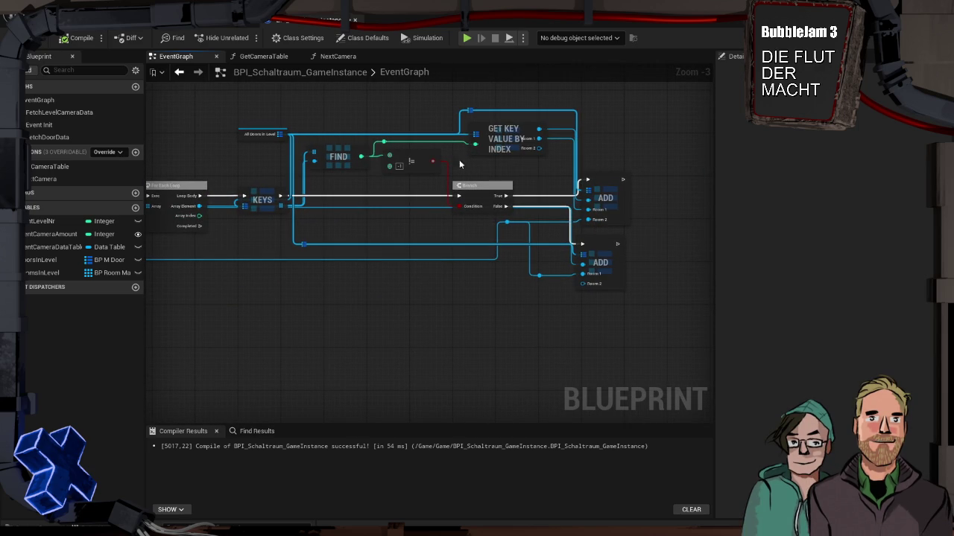
mouse_move(340, 305)
left_mouse_down()
mouse_move(558, 270)
mouse_move(243, 317)
mouse_move(234, 328)
left_mouse_up()
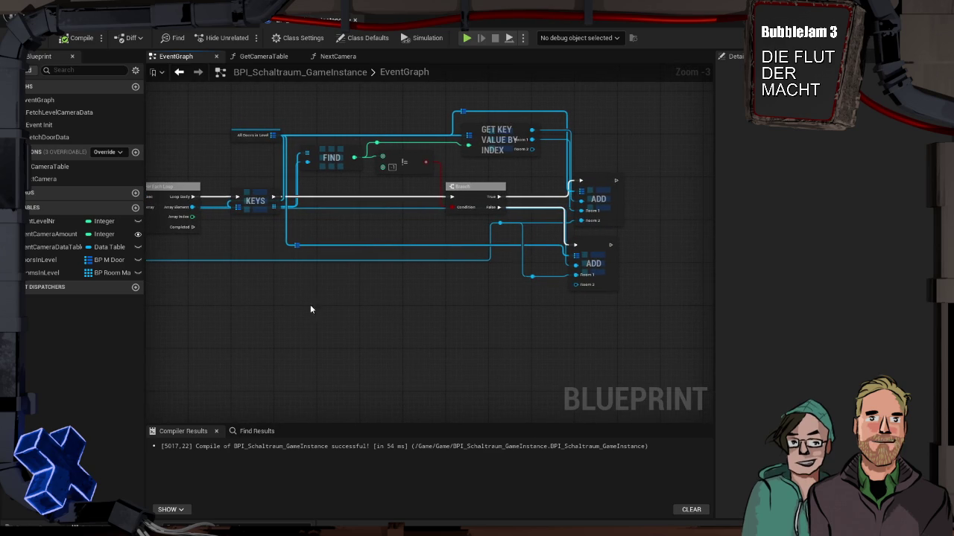
double_click(292, 244)
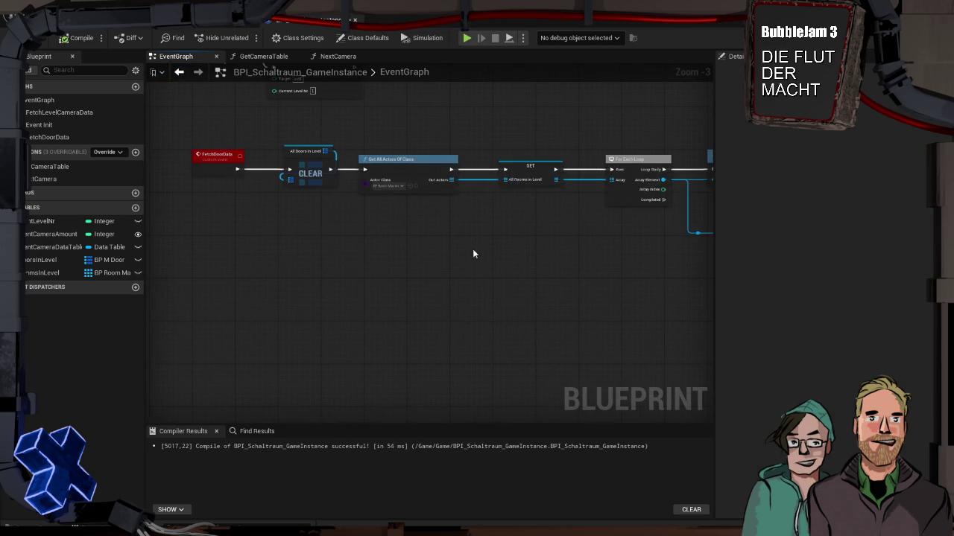
Step: Shift the SET and For Each Loop nodes left to tidy the FetchDoorData chain
scroll(421, 243, "up", 2)
mouse_move(421, 243)
left_mouse_down()
mouse_move(404, 272)
mouse_move(282, 299)
left_mouse_up()
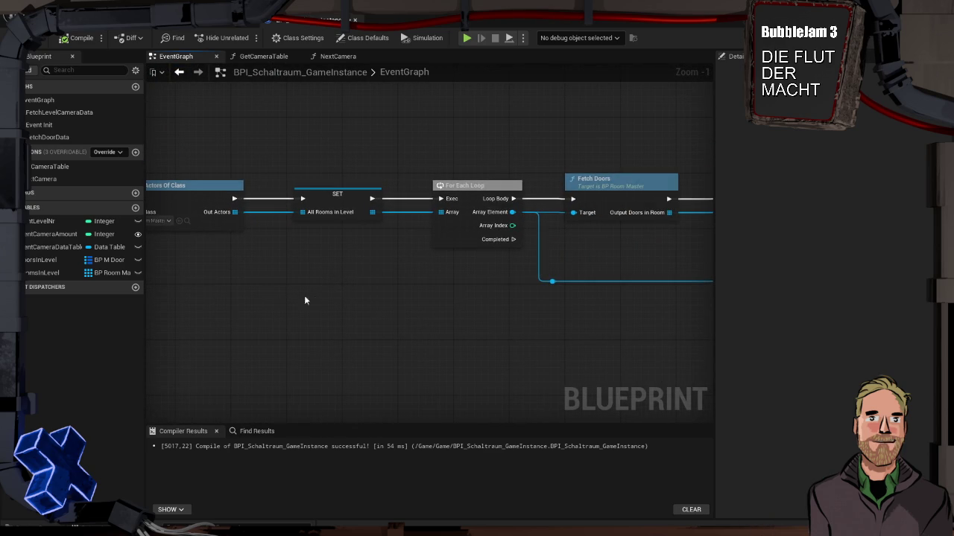
mouse_move(480, 270)
left_mouse_down()
mouse_move(439, 270)
mouse_move(571, 267)
mouse_move(602, 256)
mouse_move(477, 214)
mouse_move(583, 264)
mouse_move(676, 259)
mouse_move(511, 258)
left_mouse_up()
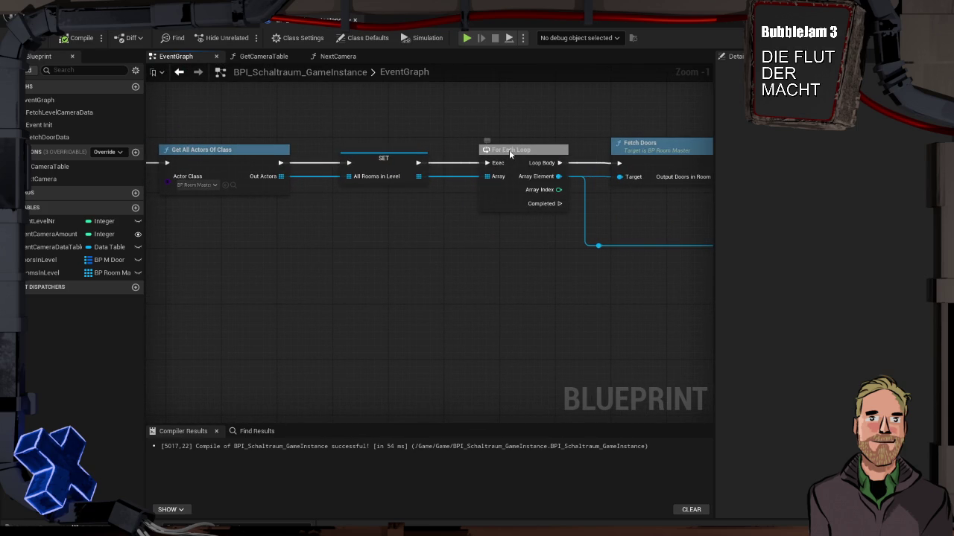
left_click_drag(509, 149, 488, 153)
left_click_drag(396, 163, 375, 160)
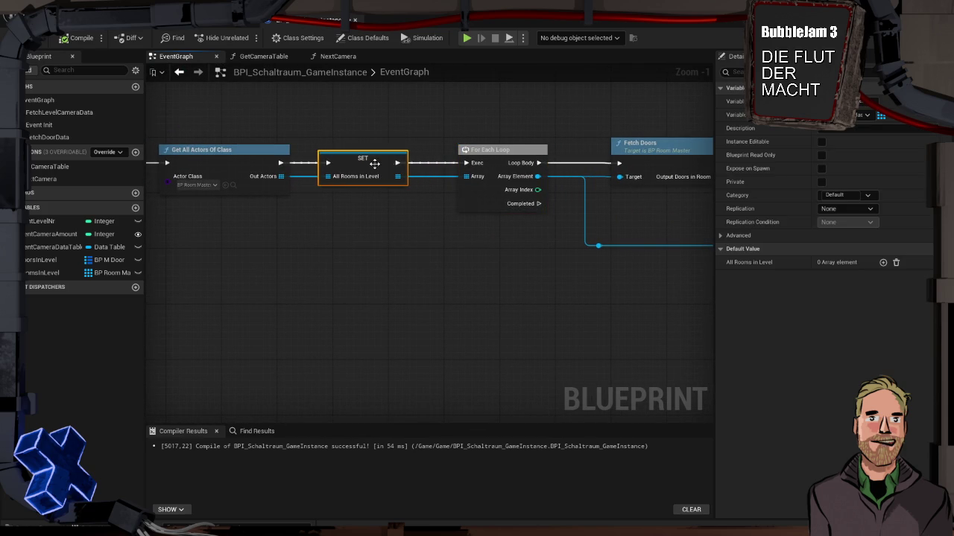
left_click_drag(513, 152, 498, 155)
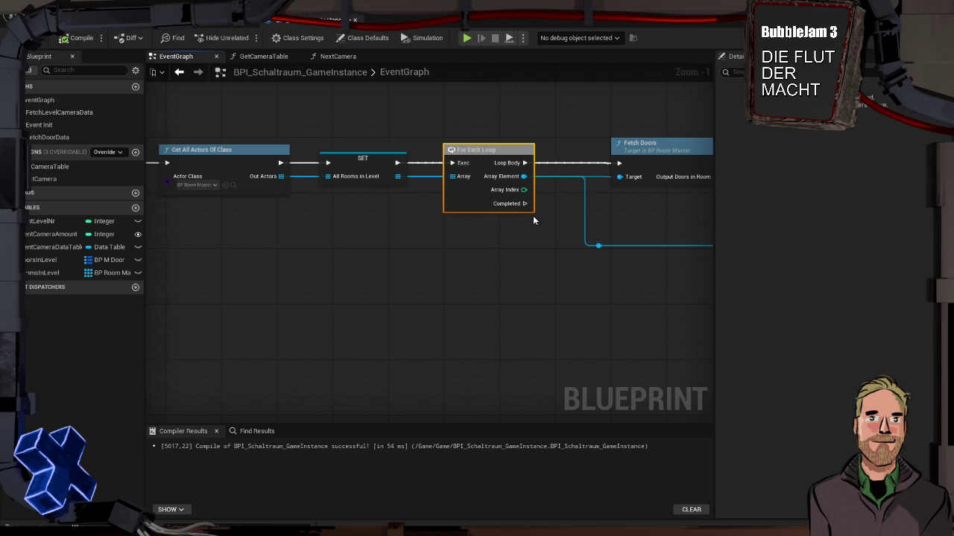
Step: Attach a Print Text node to the For Each Loop's Completed output
mouse_move(526, 203)
left_mouse_down()
mouse_move(554, 417)
mouse_move(557, 335)
mouse_move(705, 333)
mouse_move(693, 342)
mouse_move(680, 334)
left_mouse_up()
type("print tex")
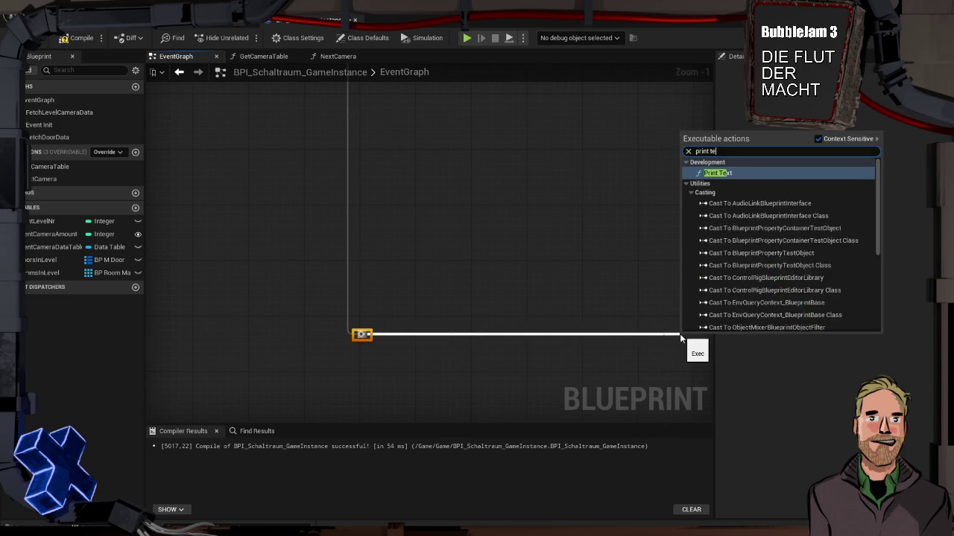
key("Return")
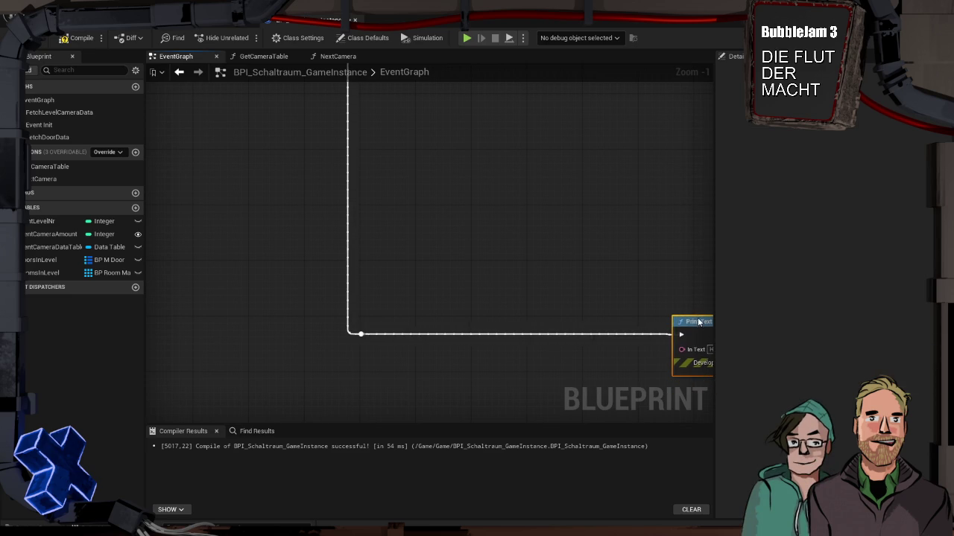
Step: Add a Format Text node feeding Print Text's In Text pin
left_click_drag(612, 298, 523, 234)
mouse_move(588, 285)
left_mouse_down()
mouse_move(427, 298)
mouse_move(502, 289)
left_mouse_up()
type("form")
key("Return")
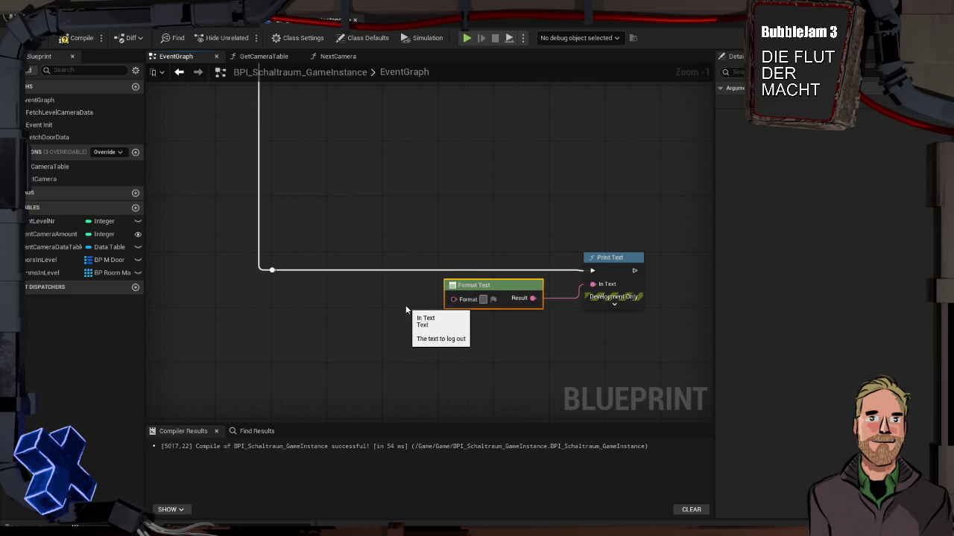
Step: Enter the format 'Tür ({door}) hat Räume: {Raum1} und vielleicht auch {Raum2}' and move the node left
type("Tür")
type("({")
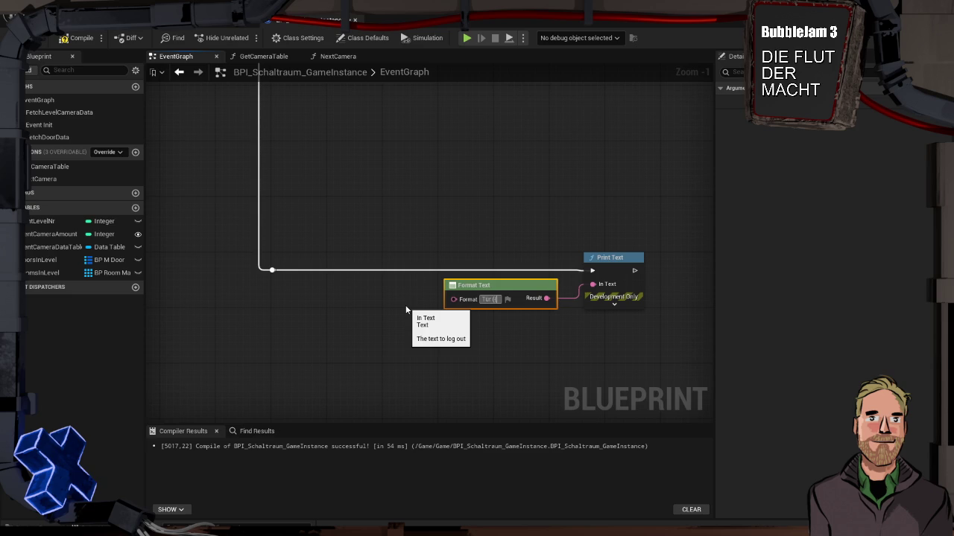
type("door")
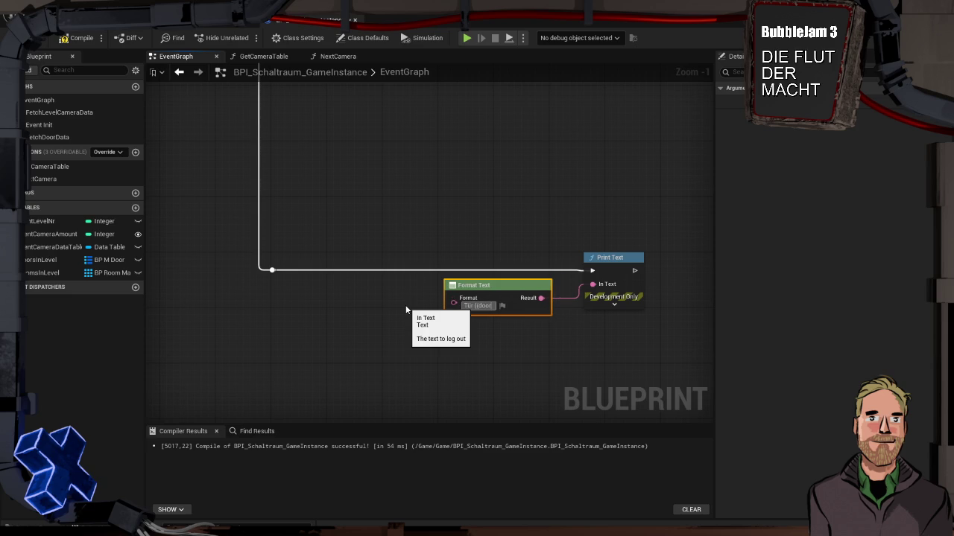
type("}) hat")
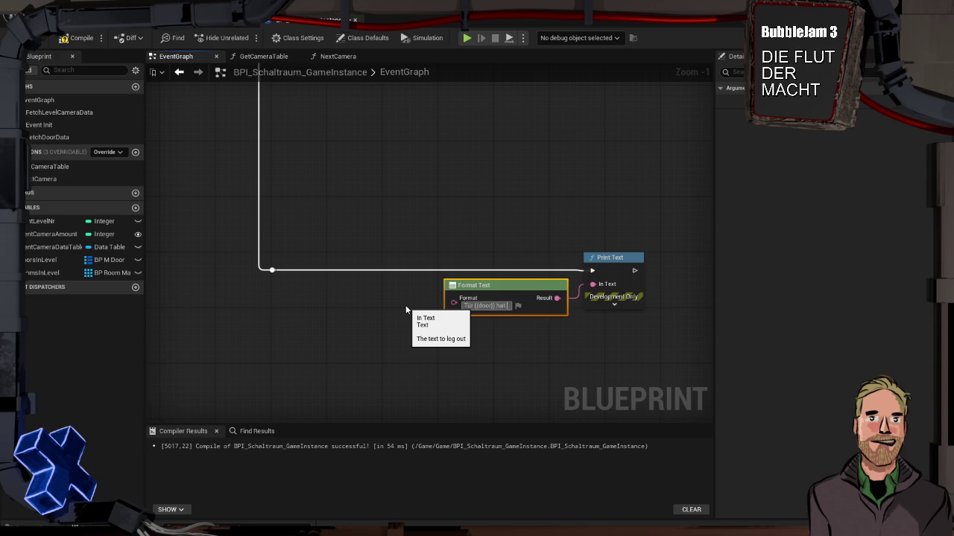
type(" Räume: {Raum}")
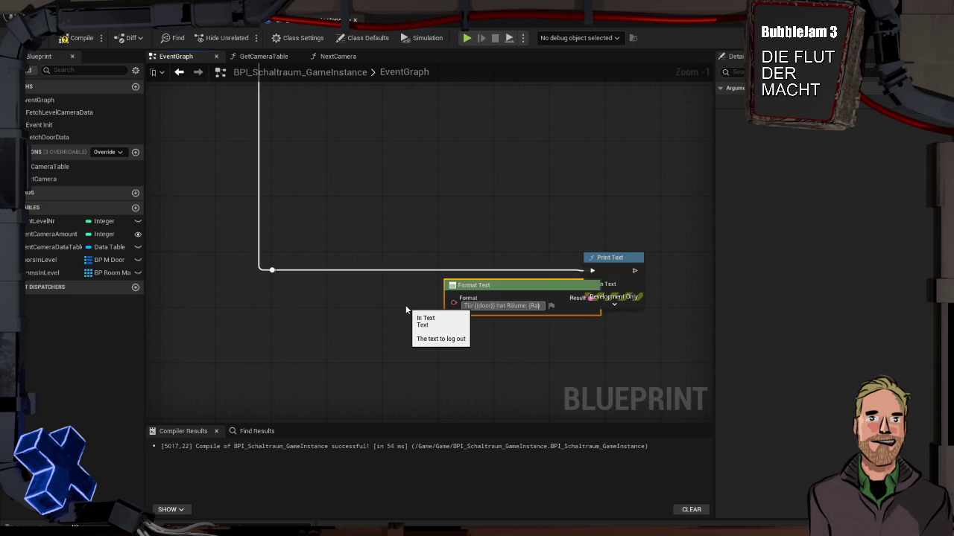
type(" und vielleicht")
key("BackSpace")
key("BackSpace")
key("BackSpace")
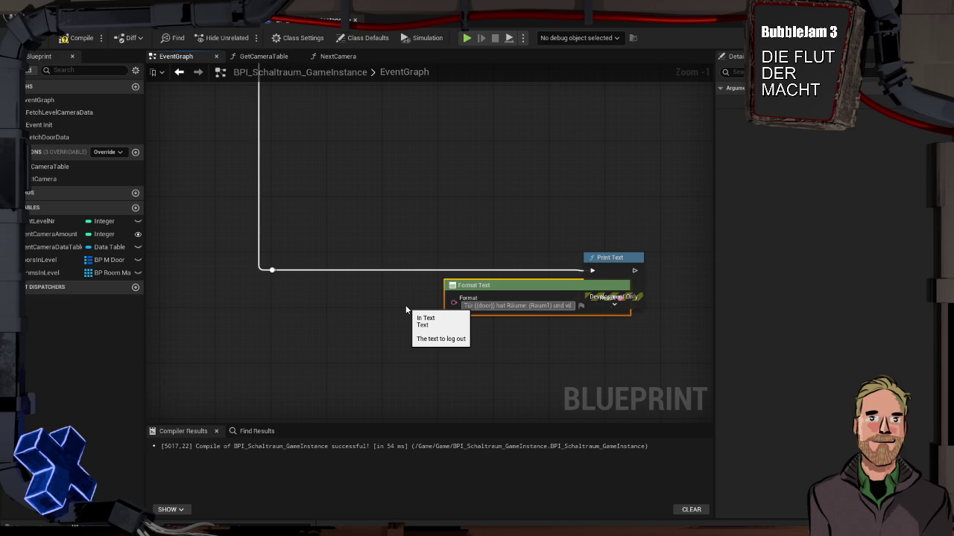
type("i")
type("cht")
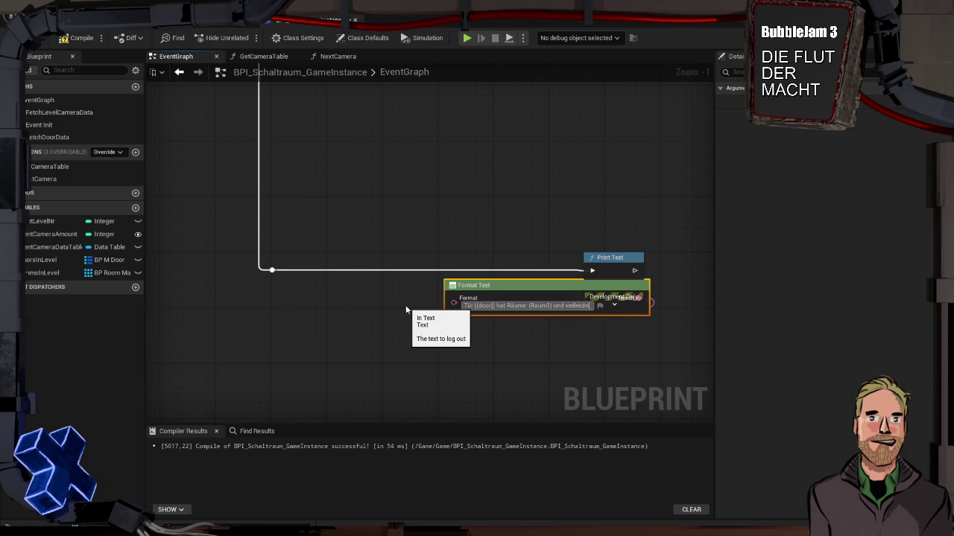
type(" auch ")
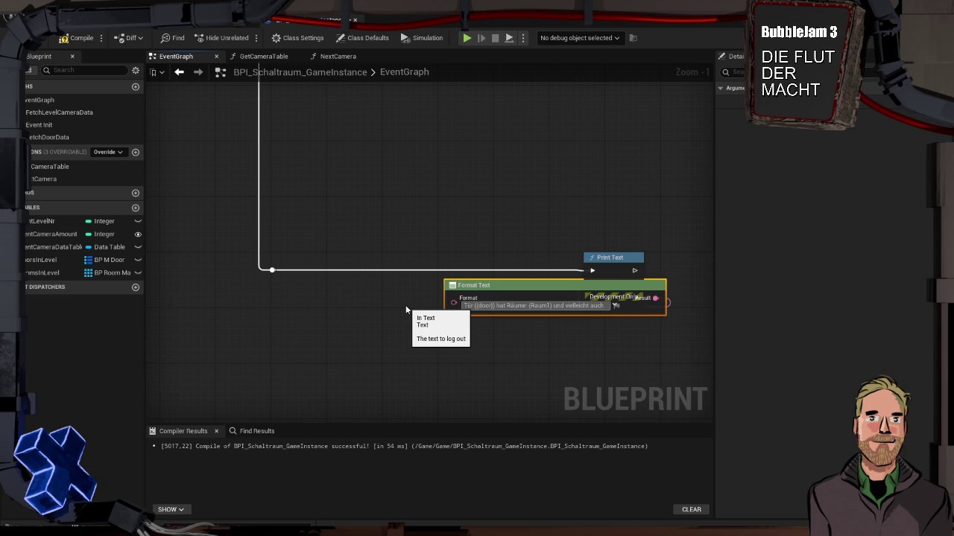
type("{")
type("Raum2}")
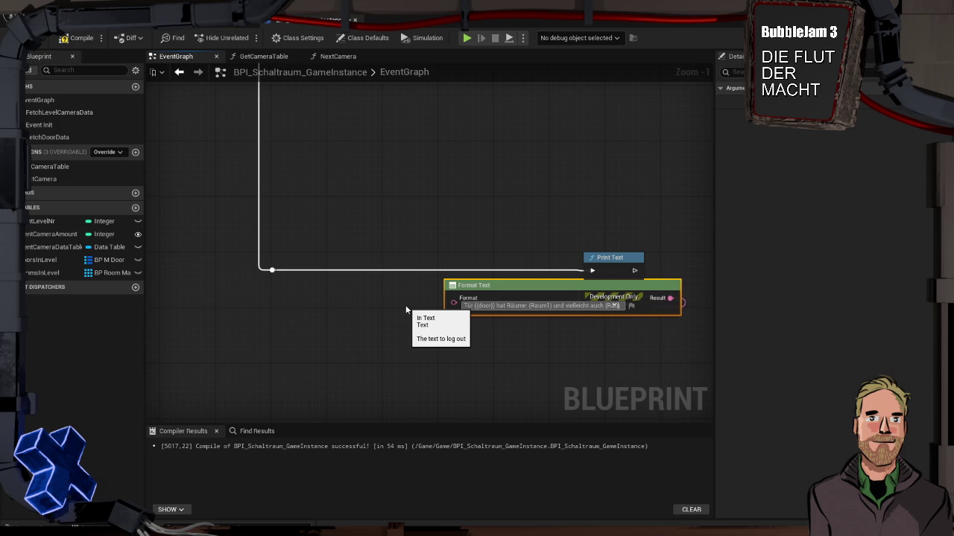
left_click_drag(530, 285, 378, 286)
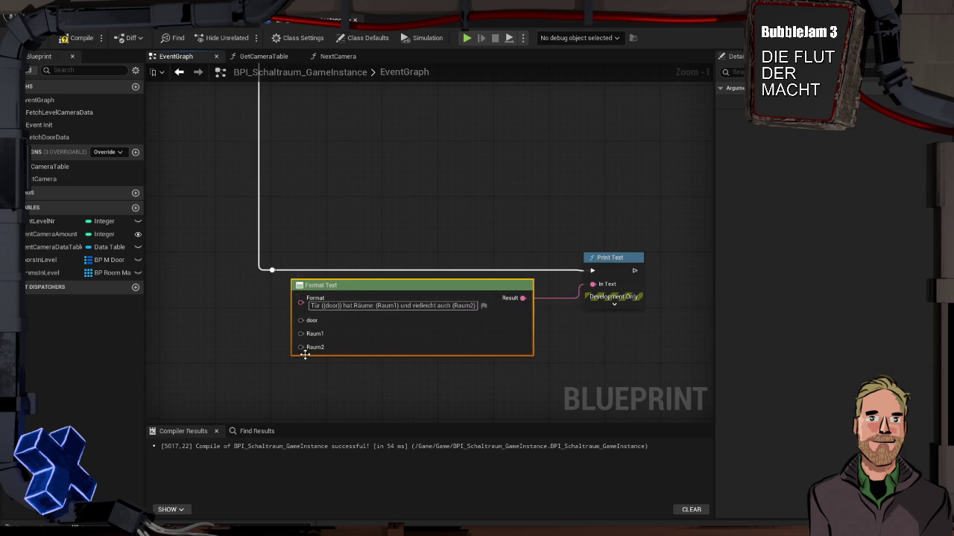
left_click_drag(256, 325, 447, 323)
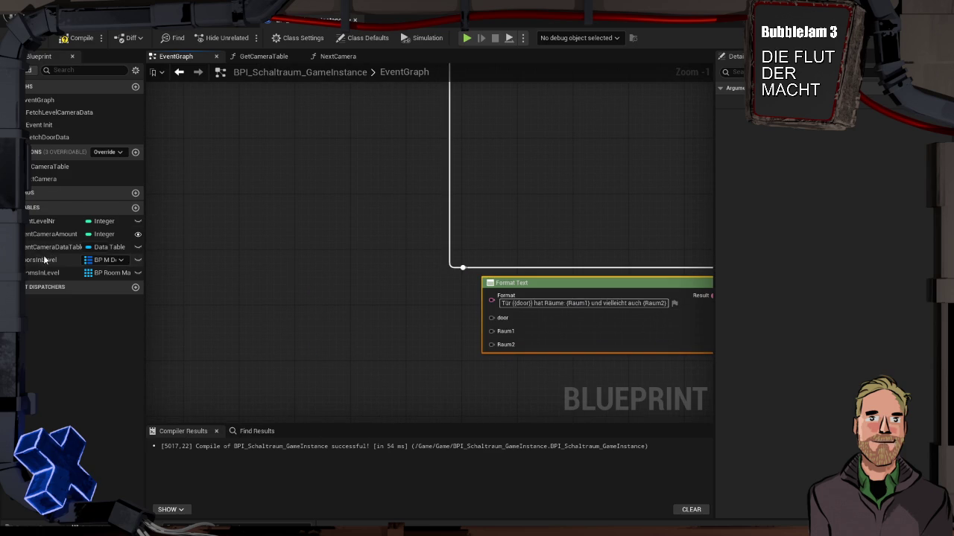
left_click_drag(52, 263, 250, 260)
Step: Create a For Each Loop (Map) from the All Doors in Level getter and position it above Format Text
left_click(277, 275)
mouse_move(290, 227)
left_mouse_down()
mouse_move(283, 203)
mouse_move(198, 193)
left_mouse_up()
left_click_drag(203, 226, 229, 269)
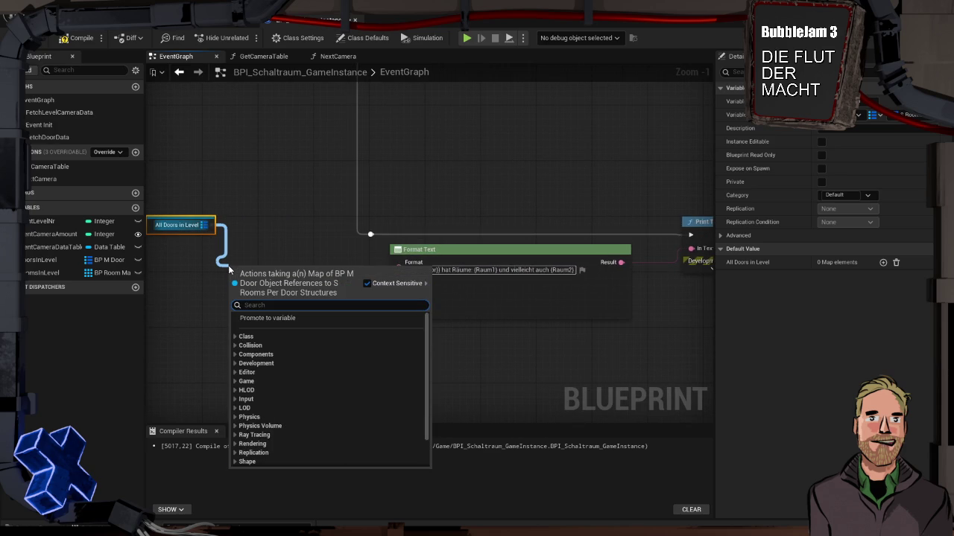
left_click(256, 210)
left_click_drag(208, 225, 284, 227)
type("for")
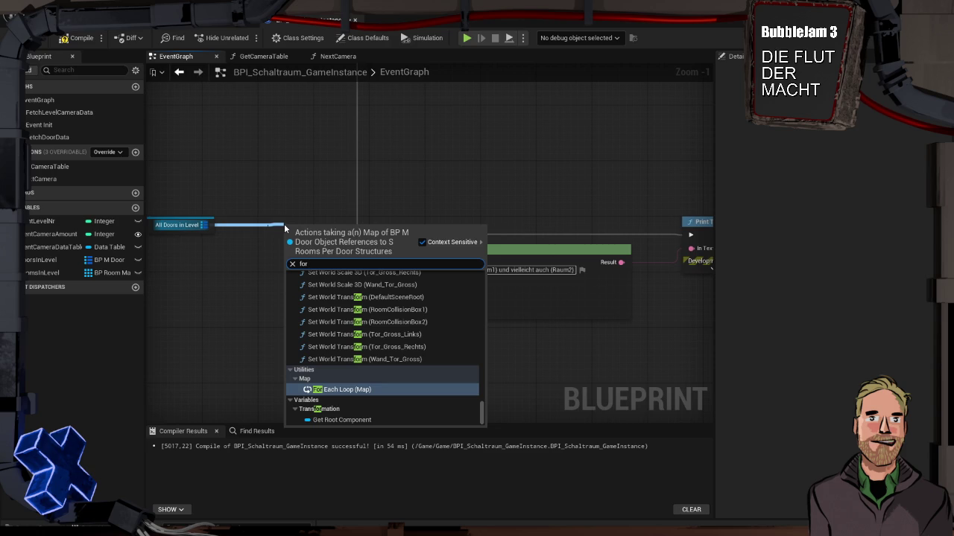
key("Return")
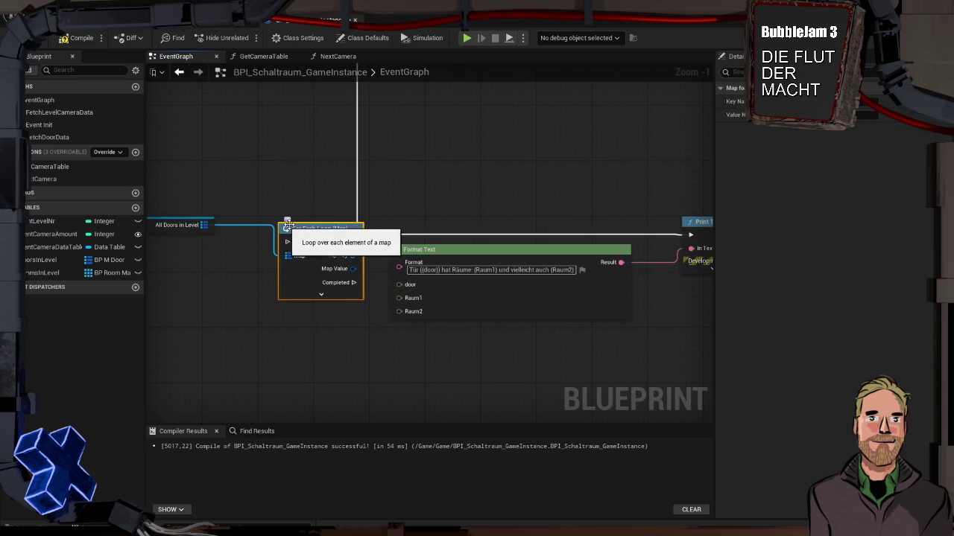
mouse_move(312, 229)
left_mouse_down()
mouse_move(430, 188)
mouse_move(430, 146)
left_mouse_up()
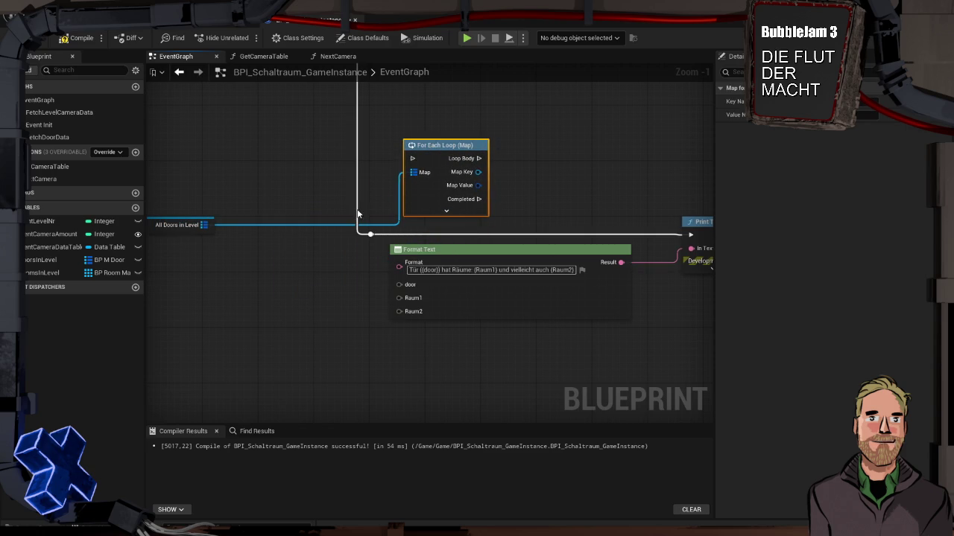
left_click_drag(370, 234, 414, 172)
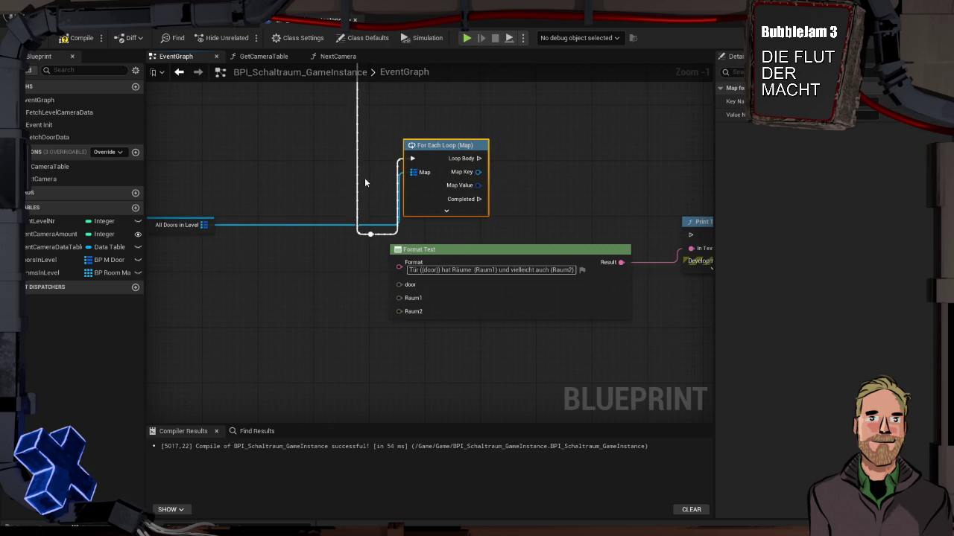
mouse_move(545, 237)
left_mouse_down()
mouse_move(438, 232)
mouse_move(458, 267)
mouse_move(598, 216)
left_mouse_up()
left_click(600, 225, "ctrl")
Step: Split the map loop's Map Value into Room 1 and Room 2, and reposition Format Text and Print Text
left_click_drag(495, 167, 362, 192)
left_click(205, 241)
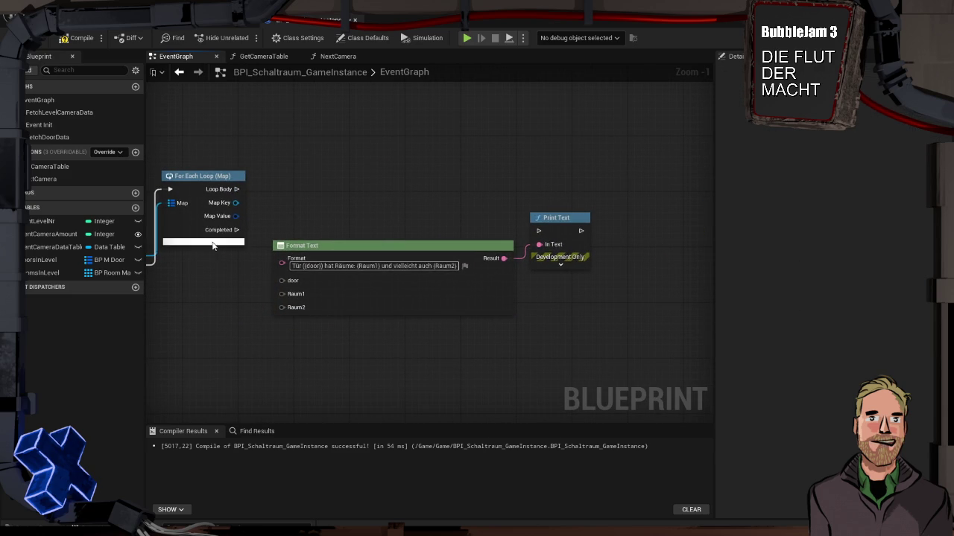
right_click(238, 222)
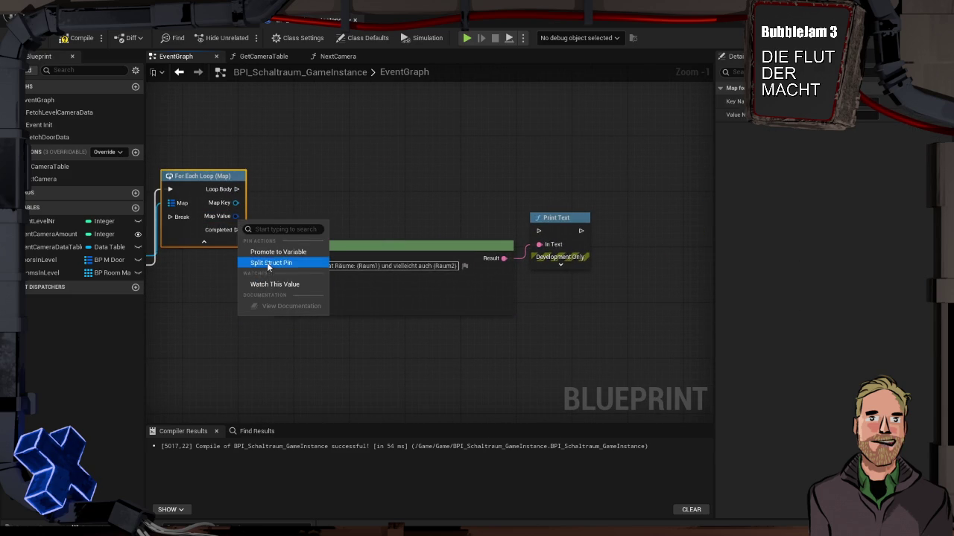
left_click(266, 261)
left_click_drag(564, 182, 447, 305)
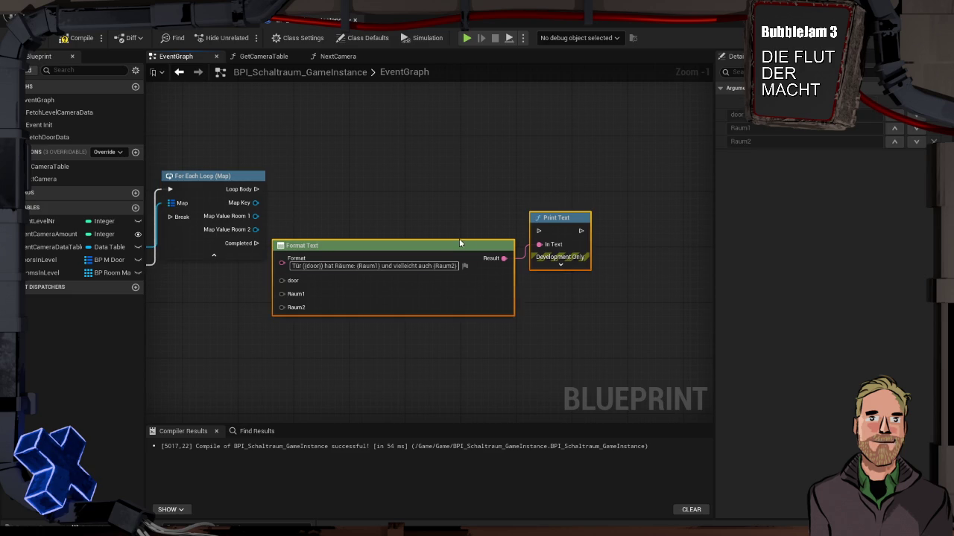
left_click_drag(408, 237, 434, 215)
left_click(350, 171)
Step: Wire Loop Body to Print Text, Map Key to door, Room 1/2 to Raum1/Raum2, and compile
mouse_move(257, 189)
left_mouse_down()
mouse_move(589, 210)
mouse_move(566, 210)
left_mouse_up()
left_click_drag(256, 203, 309, 260)
mouse_move(256, 216)
left_mouse_down()
mouse_move(317, 287)
mouse_move(309, 273)
left_mouse_up()
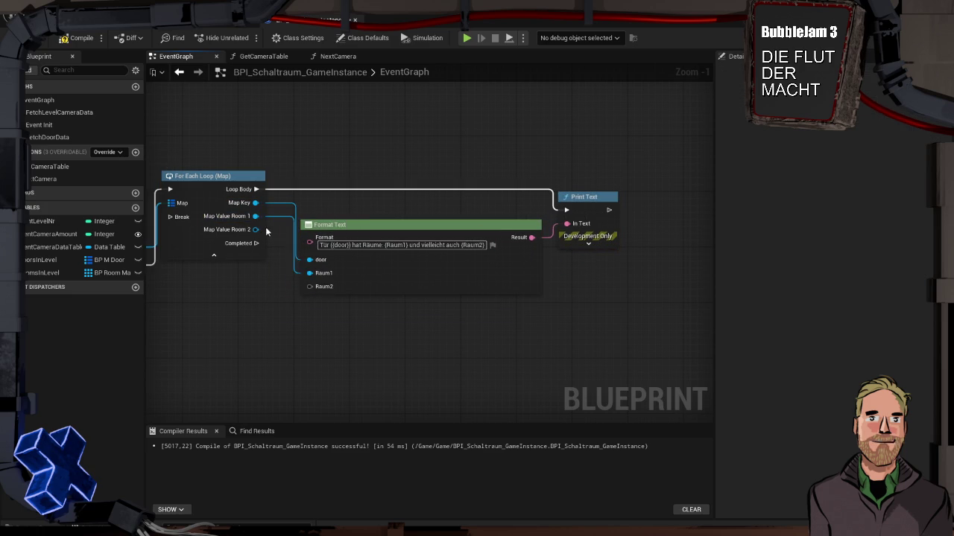
left_click_drag(257, 229, 310, 286)
left_click(78, 38)
left_click(588, 243)
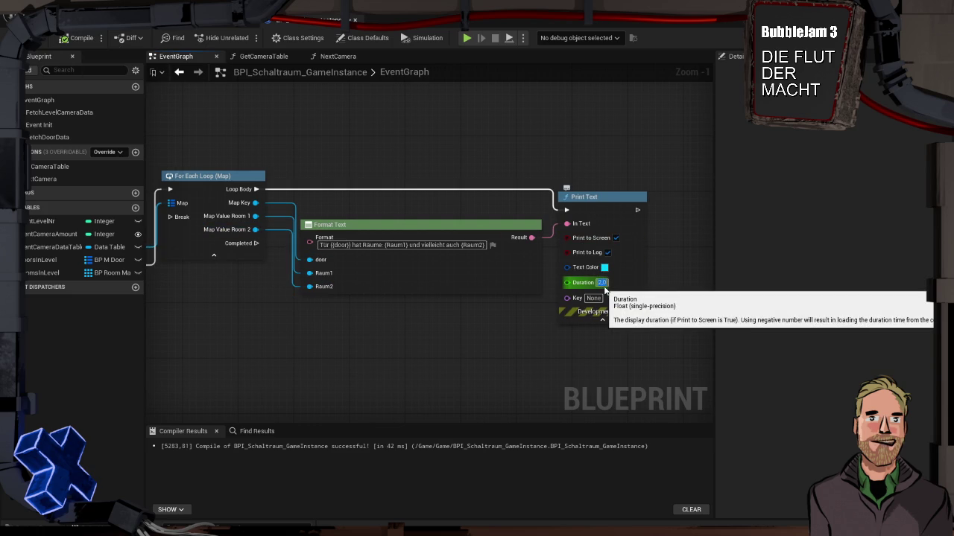
left_click(78, 38)
Step: Bring Event Init into view and pull a new connection from Fetch Level Camera Data
left_click_drag(191, 149, 393, 172)
scroll(365, 303, "down", 2)
left_click_drag(365, 304, 440, 275)
scroll(445, 260, "up", 1)
scroll(445, 260, "up", 2)
mouse_move(493, 225)
left_mouse_down()
mouse_move(525, 233)
mouse_move(560, 226)
left_mouse_up()
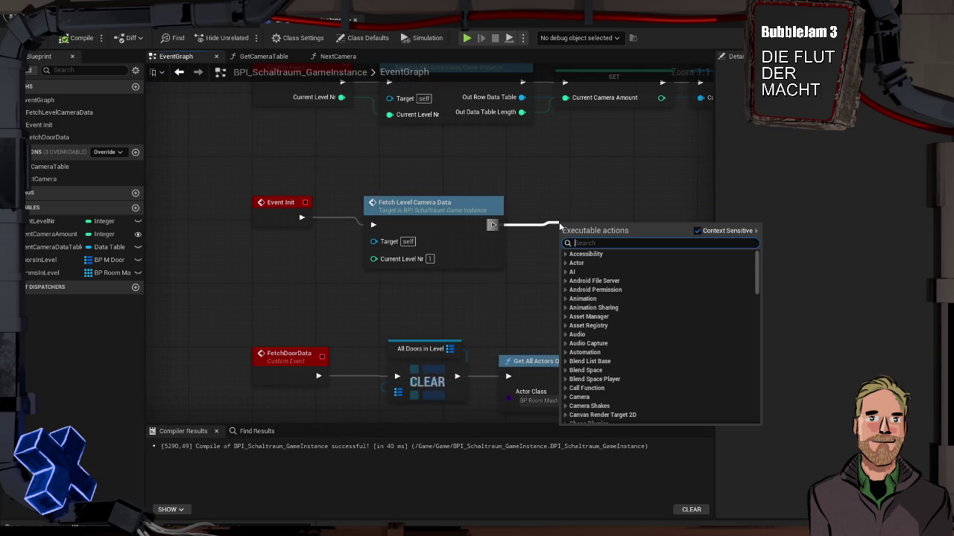
Step: Add a Fetch Door Data call after Fetch Level Camera Data and run a quick test play
type("fetch")
key("Return")
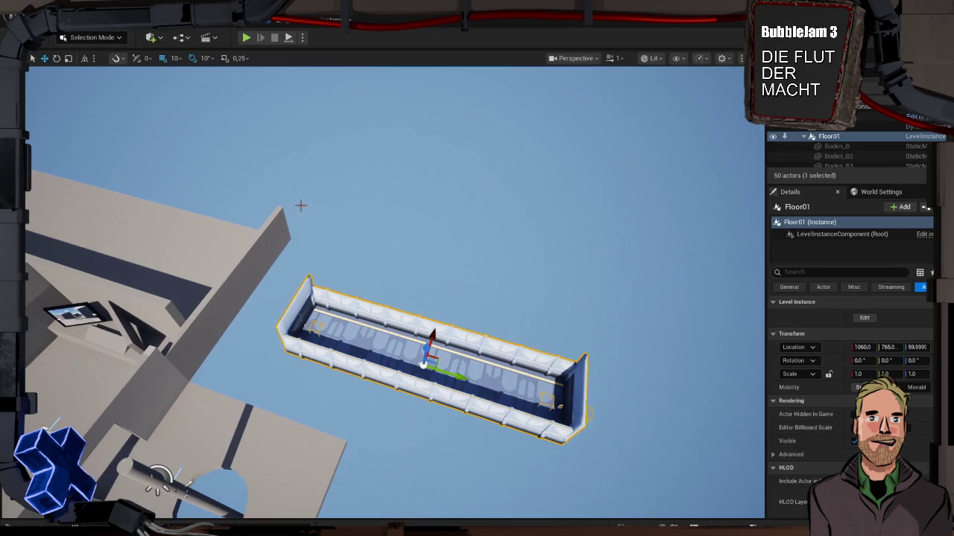
left_click(245, 38)
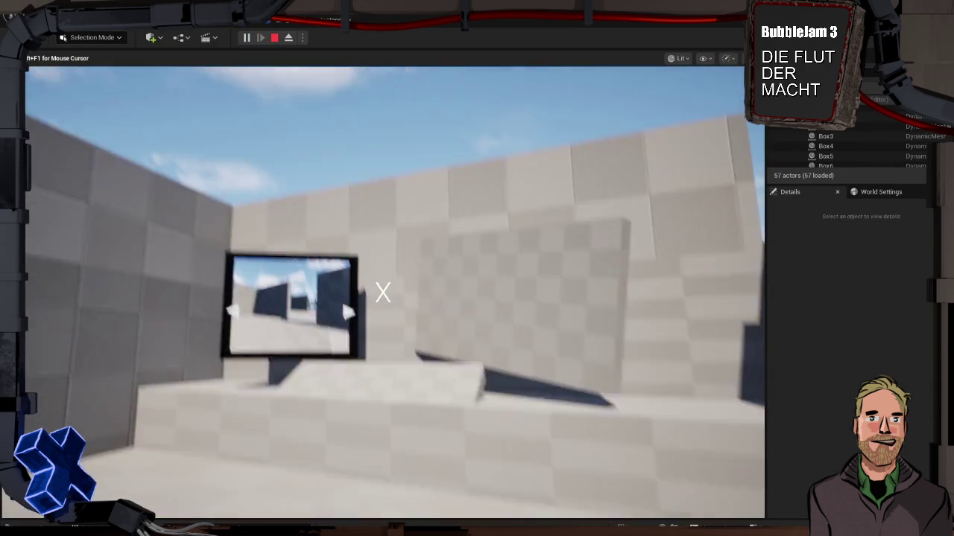
key("Escape")
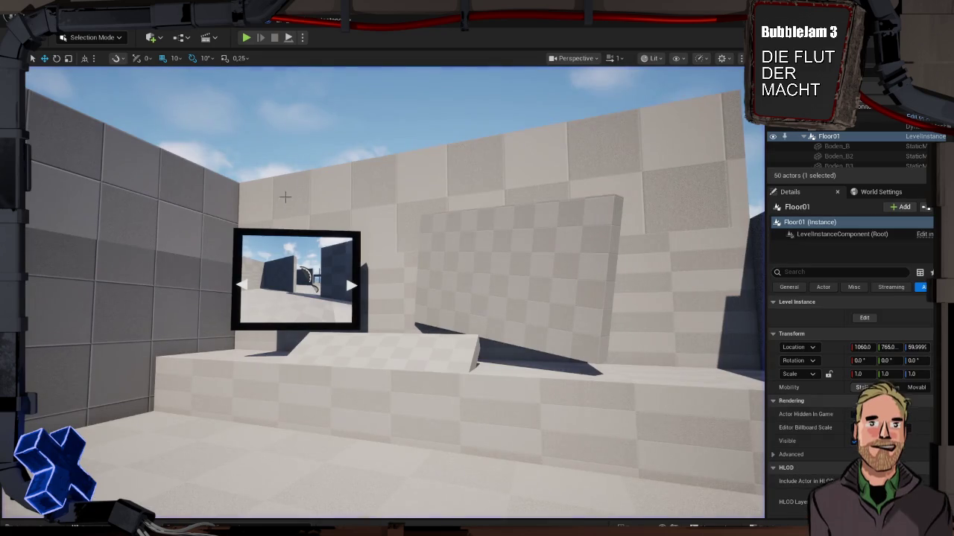
Step: Delete the trial Fetch Door Data node and open BP_RoomMaster's FetchDoors function
left_click(328, 19)
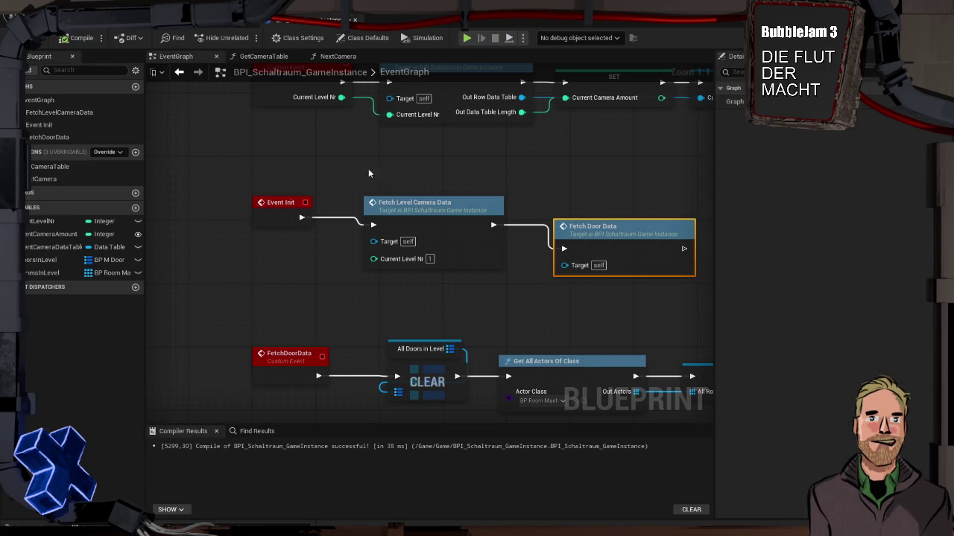
left_click_drag(511, 214, 514, 193)
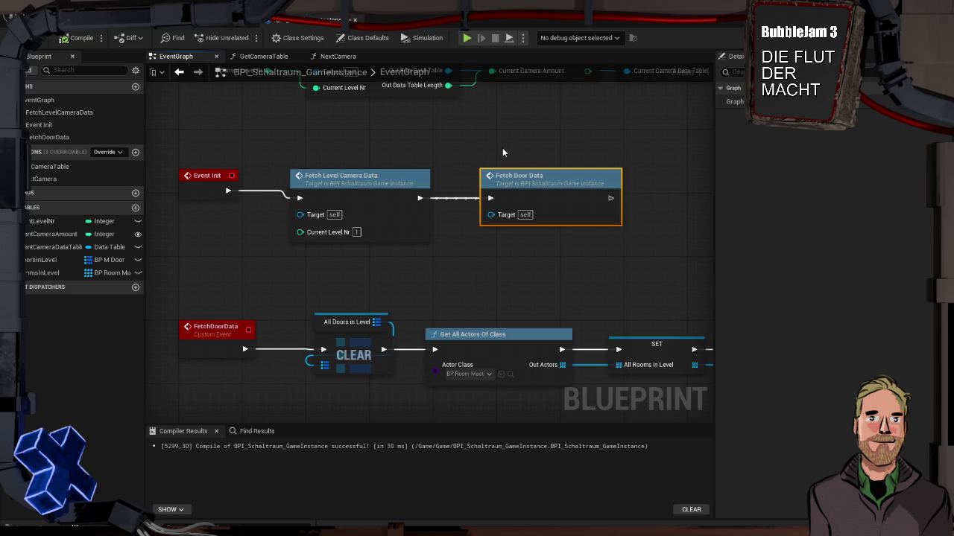
key("Delete")
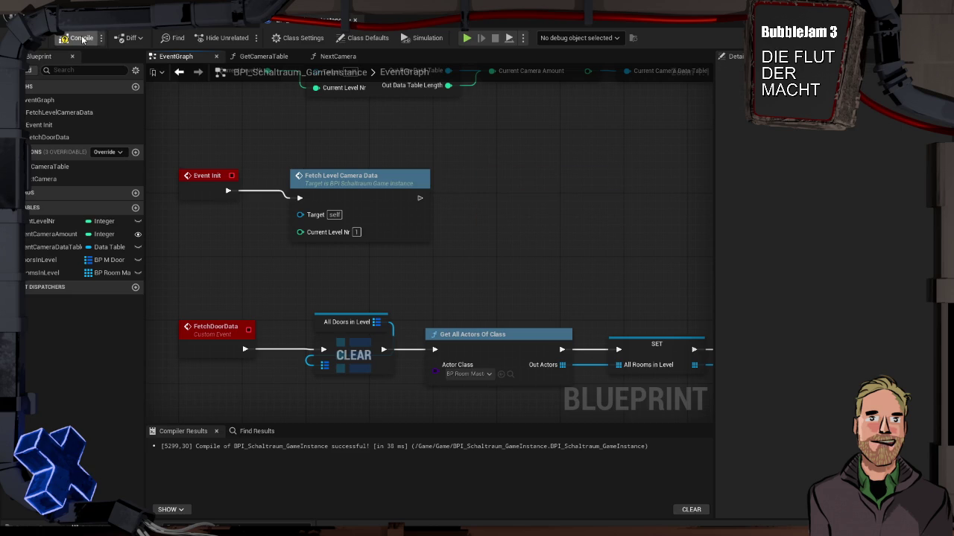
left_click(254, 24)
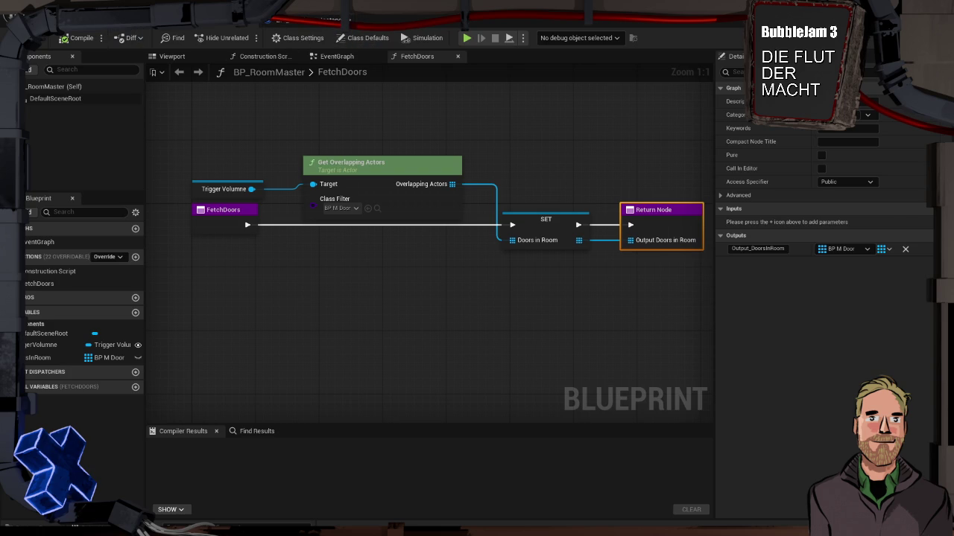
Step: Open the Level Blueprint from the level editor's Blueprints dropdown
left_click(97, 21)
left_click(179, 37)
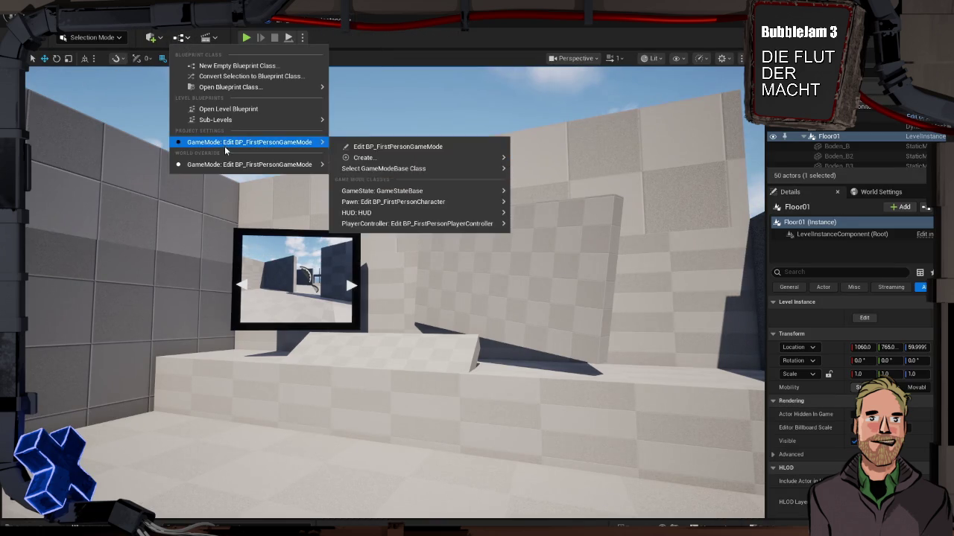
left_click(231, 109)
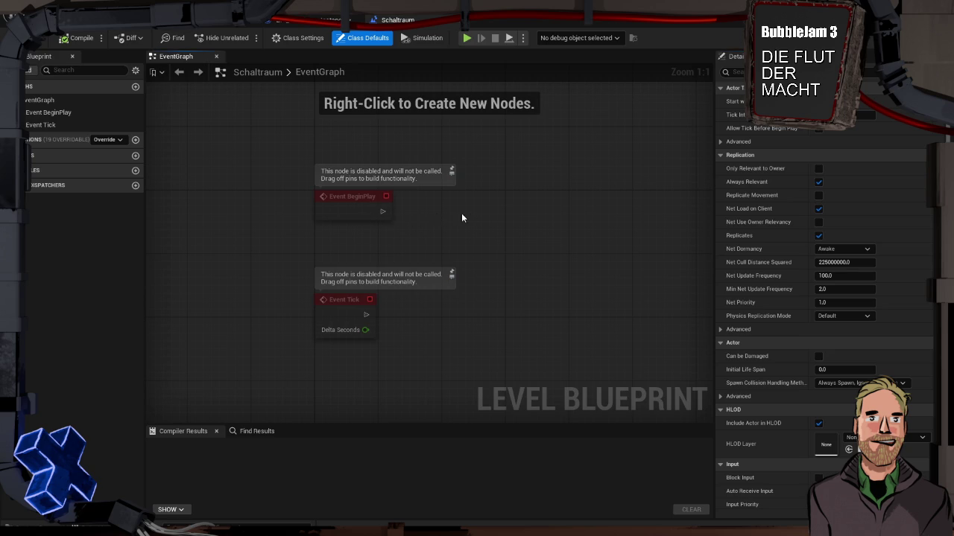
Step: Add Get Game Instance and a Fetch Door Data call fired from Event BeginPlay, then test-play
left_click_drag(381, 211, 444, 216)
type("getter")
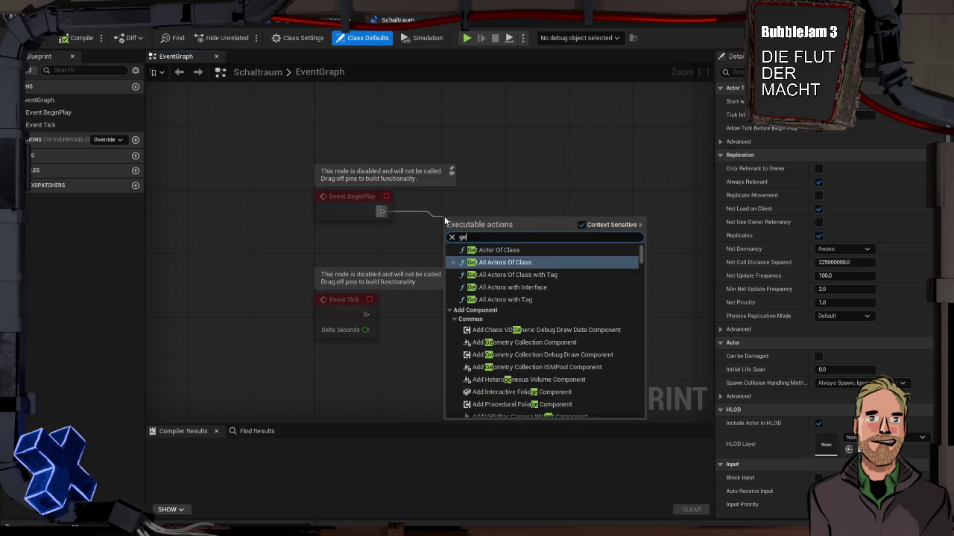
key("Escape")
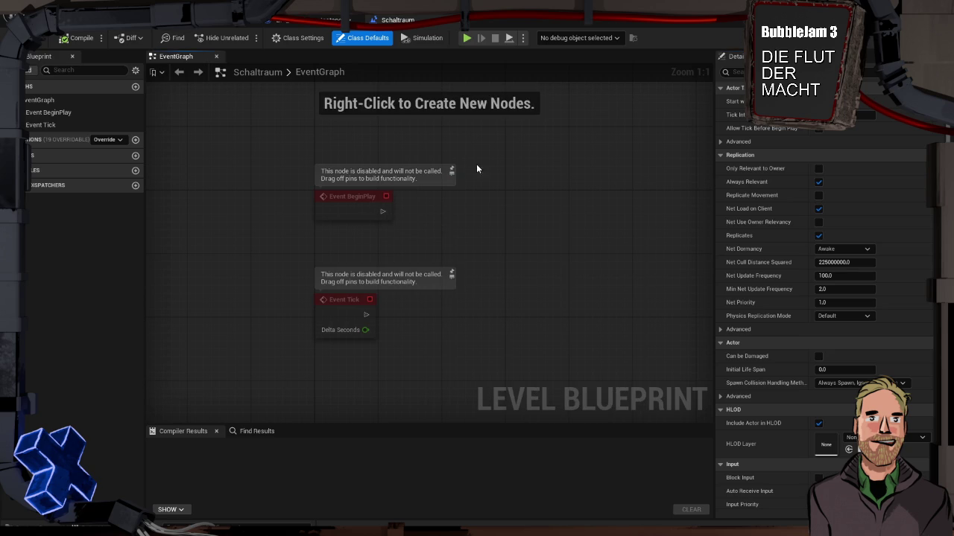
right_click(488, 159)
type("getter")
key("Return")
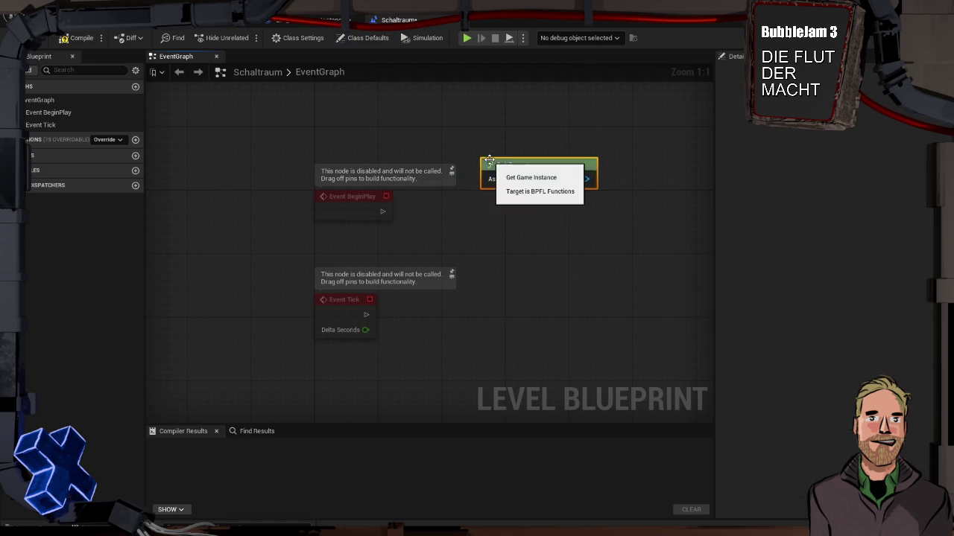
mouse_move(585, 179)
left_mouse_down()
mouse_move(530, 217)
mouse_move(395, 202)
mouse_move(382, 211)
left_mouse_up()
type("fetch")
key("Return")
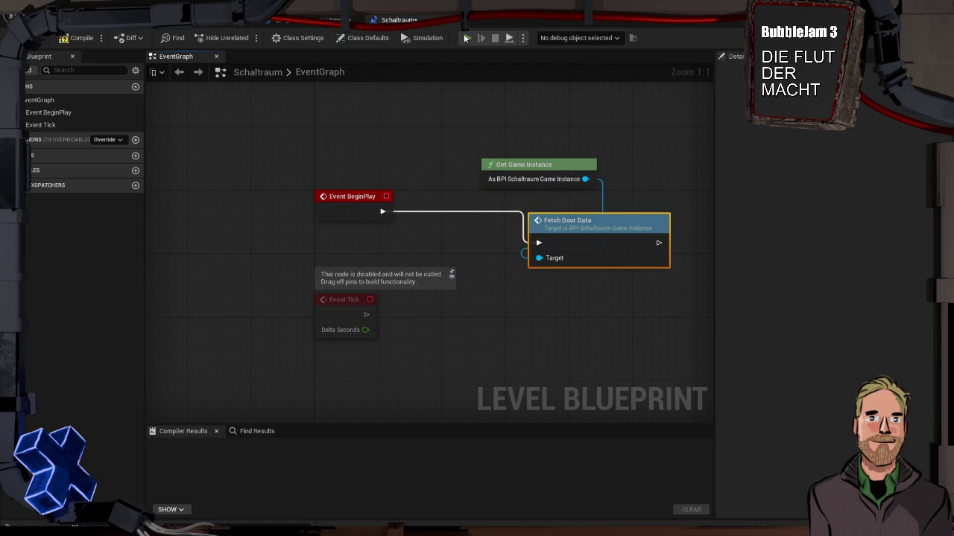
left_click(464, 35)
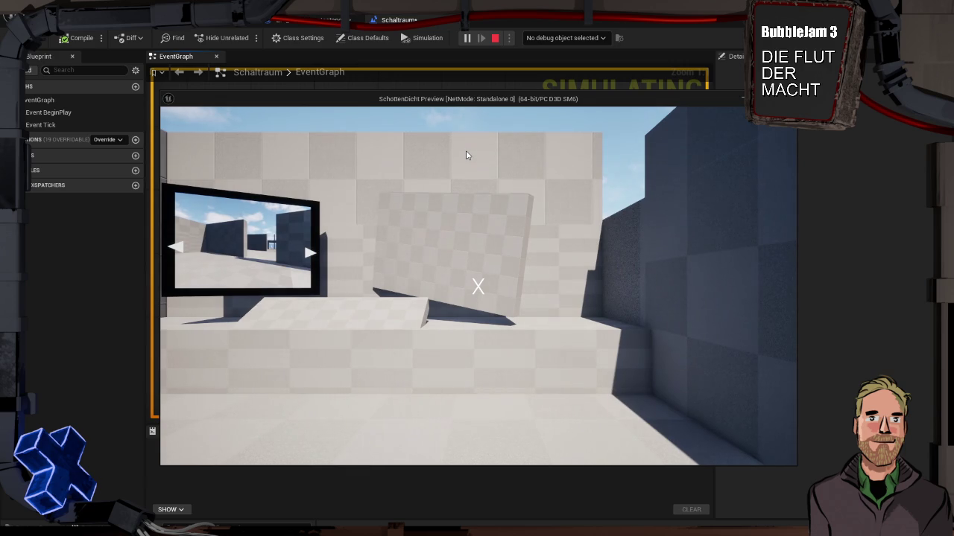
Step: Stop play and delete Get Game Instance, Fetch Door Data, Event BeginPlay and Event Tick
left_click(584, 198)
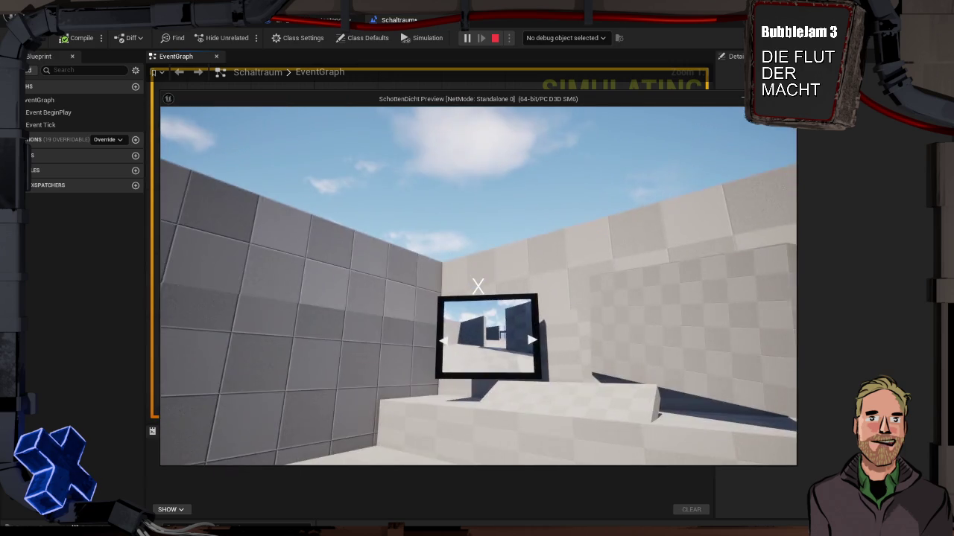
key("Escape")
left_click_drag(554, 221, 510, 204)
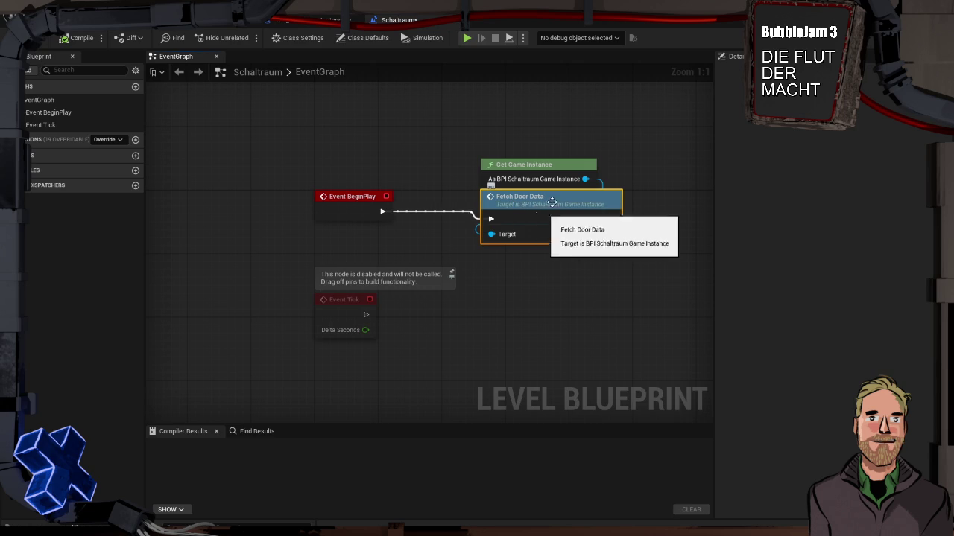
key("Delete")
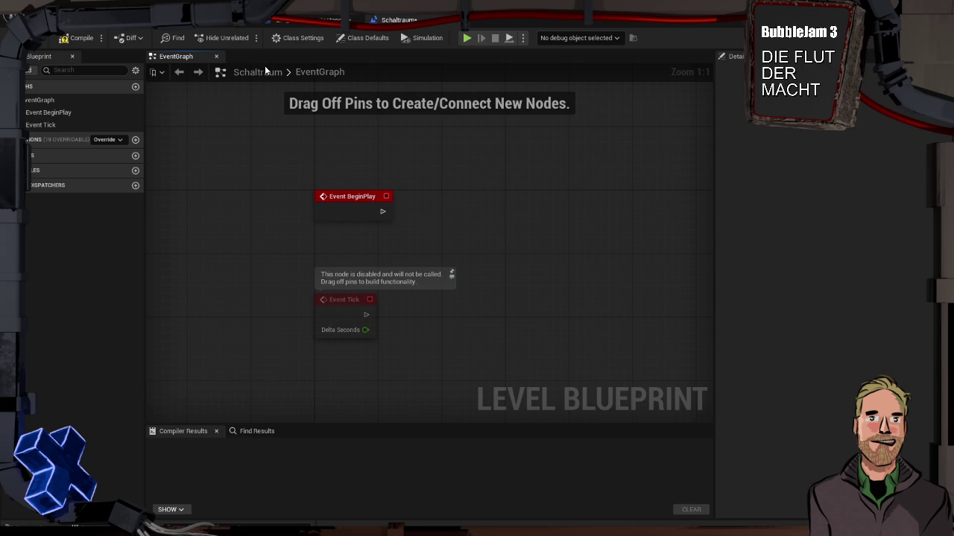
left_click_drag(377, 183, 353, 345)
key("Delete")
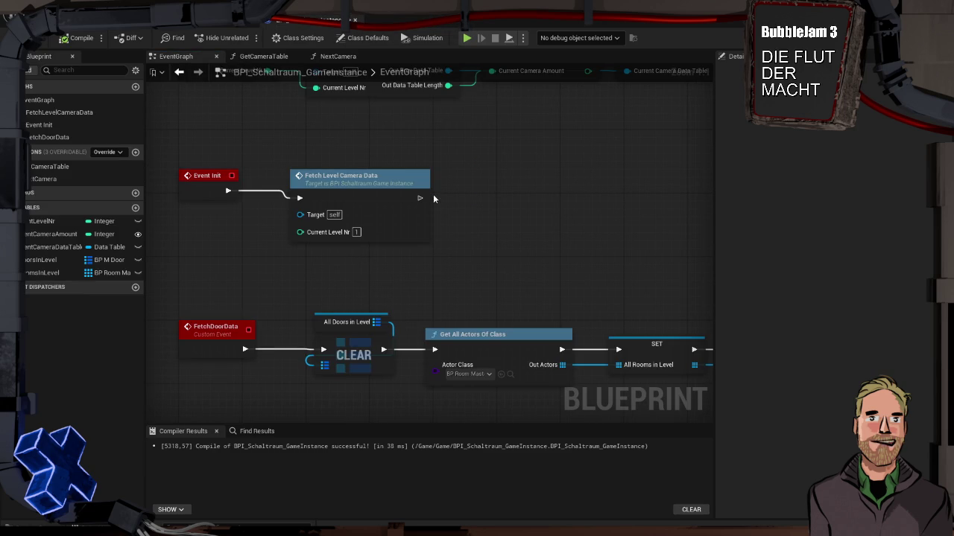
Step: Add a Delay node after Fetch Level Camera Data with a 1.0 second duration
left_click_drag(420, 198, 532, 208)
type("dekl")
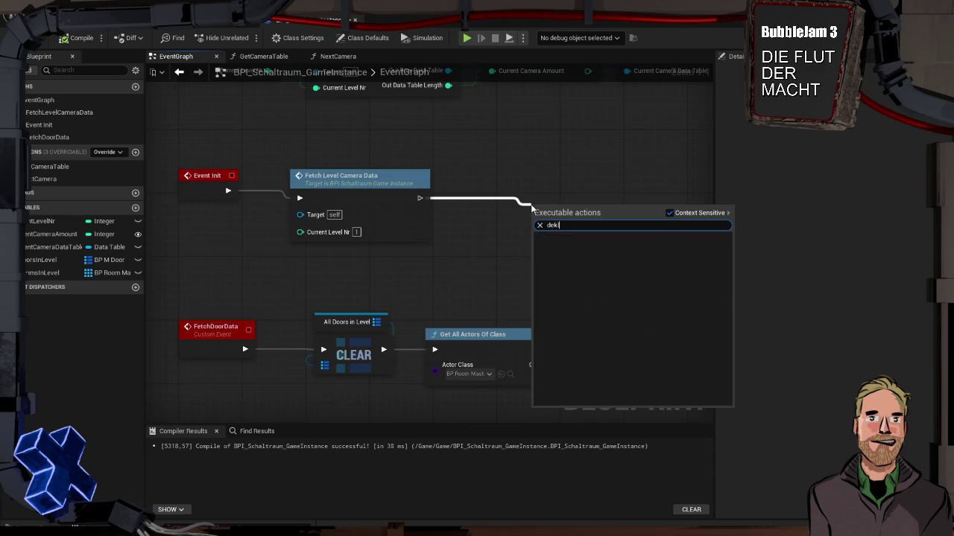
key("BackSpace")
key("BackSpace")
type("lay")
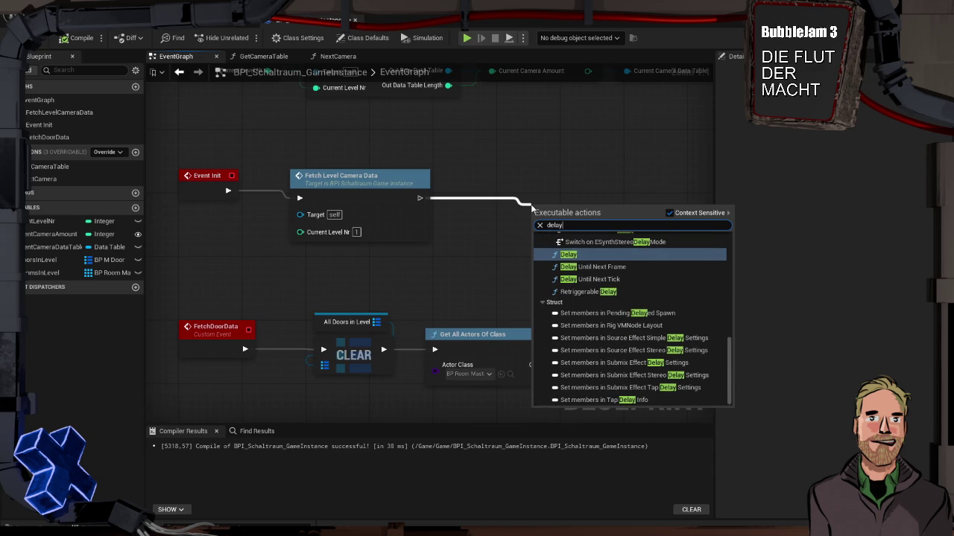
key("Return")
left_click(508, 130)
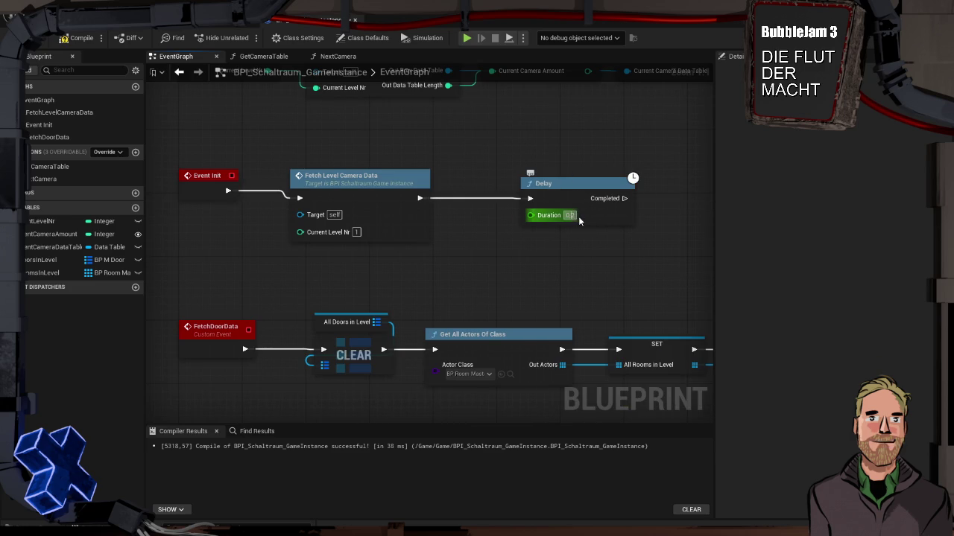
key("BackSpace")
type("1")
key("Return")
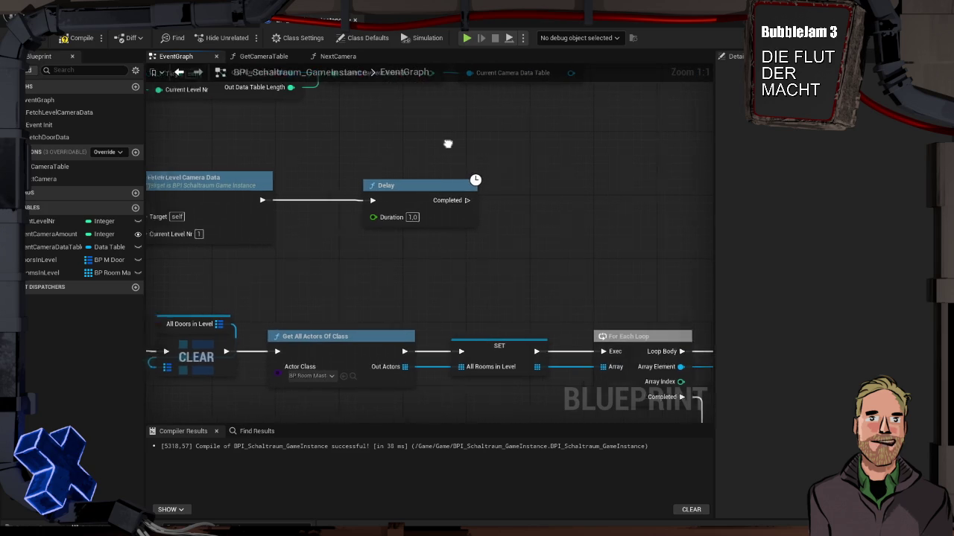
Step: Call Fetch Door Data from the Delay's Completed output and start a test play
left_click_drag(457, 201, 545, 203)
type("fetch")
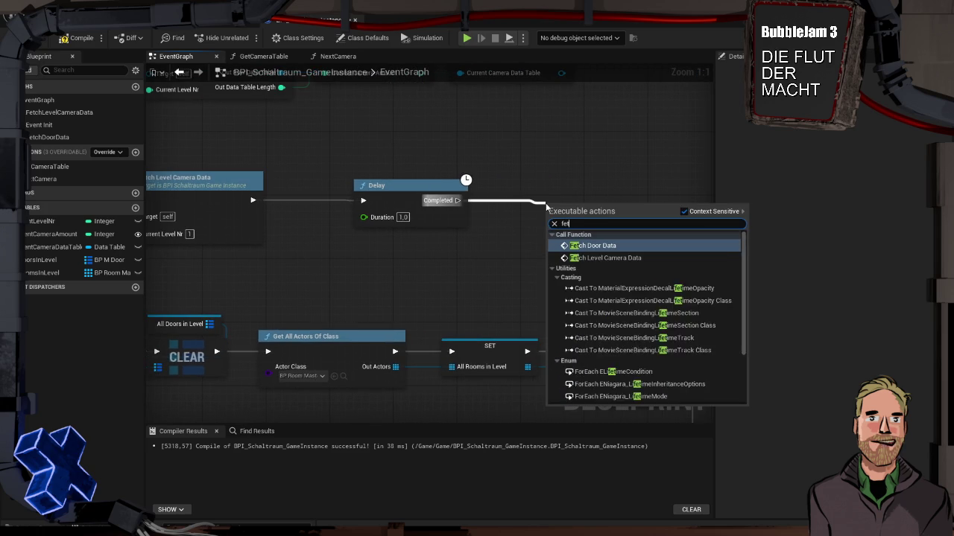
key("Return")
left_click(465, 38)
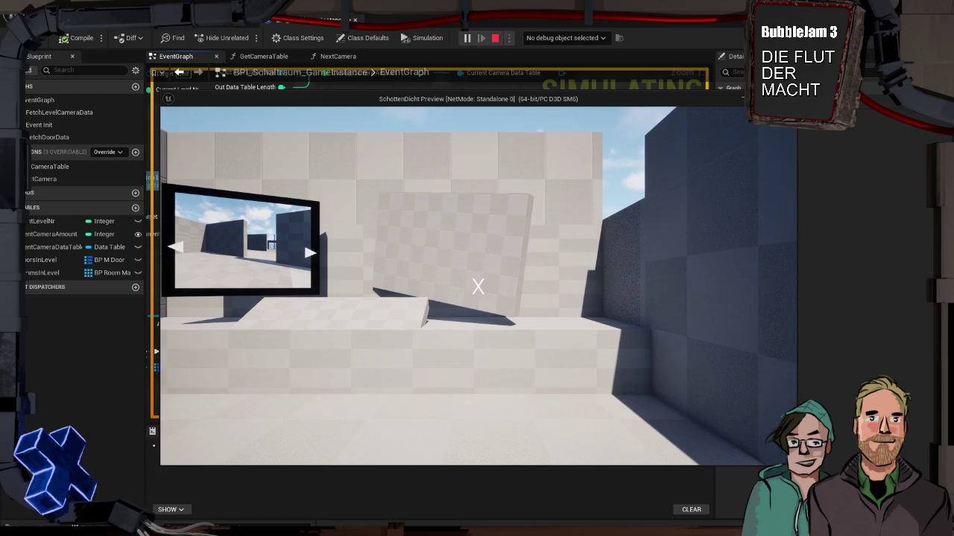
Step: Stop play, align Fetch Door Data, and pan to the For Each Loop (Map) and Format Text nodes
key("Escape")
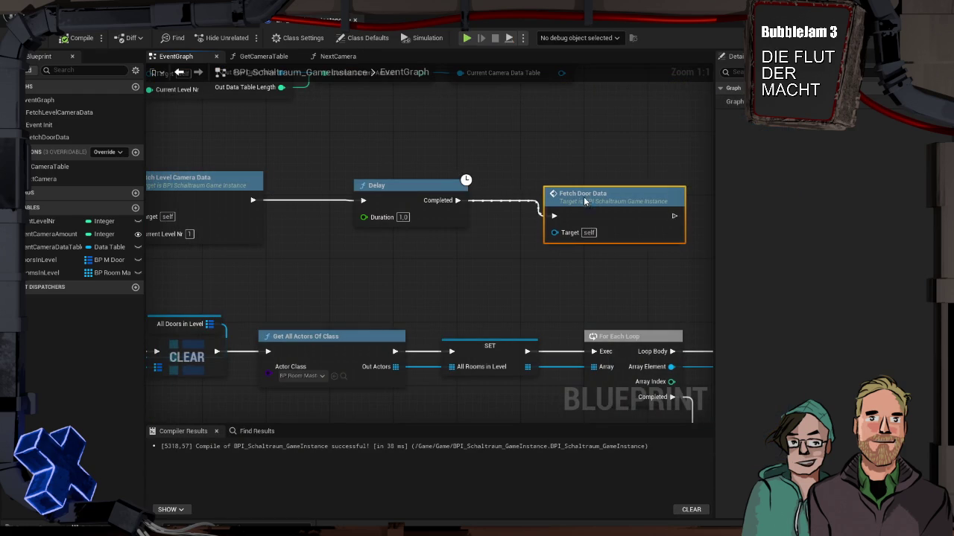
left_click_drag(584, 200, 579, 185)
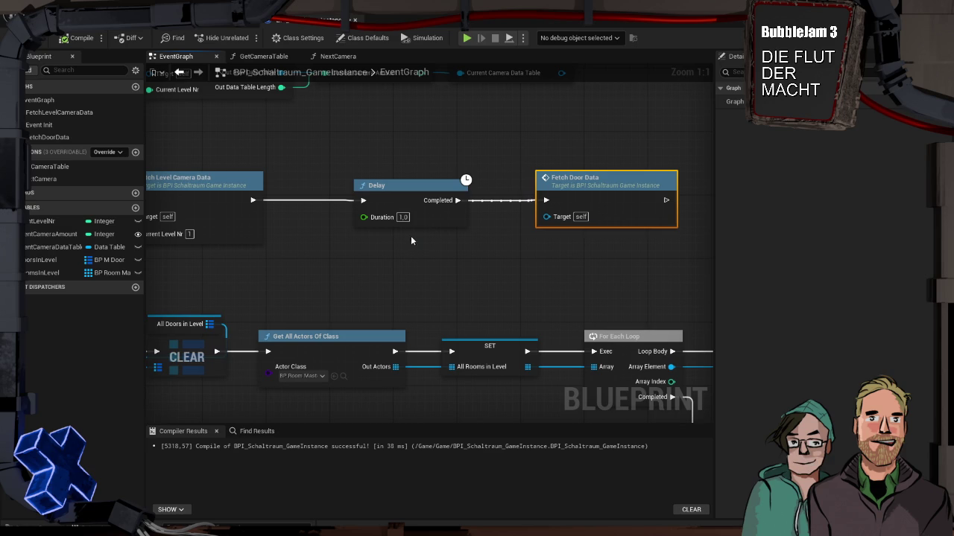
scroll(454, 272, "down", 5)
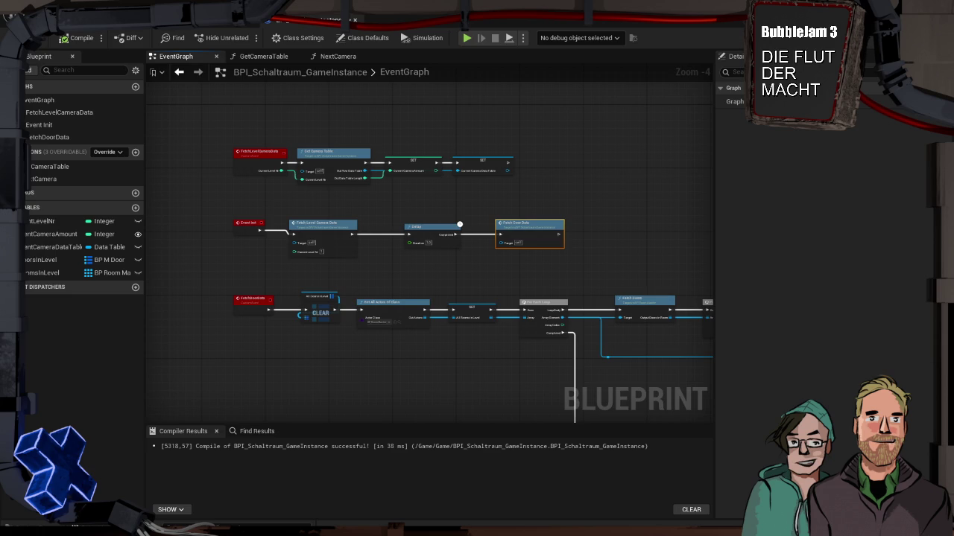
mouse_move(564, 266)
left_mouse_down()
mouse_move(514, 234)
mouse_move(472, 95)
left_mouse_up()
scroll(446, 274, "up", 4)
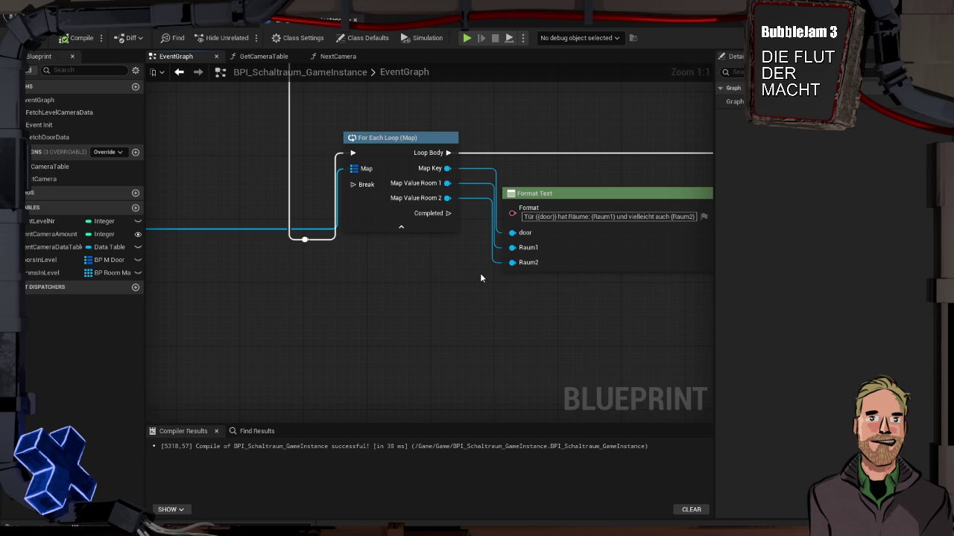
Step: Pan past Print Text, check the Format Text door message, and switch back to the level viewport
scroll(476, 230, "down", 1)
mouse_move(475, 231)
left_mouse_down()
mouse_move(474, 206)
mouse_move(368, 206)
mouse_move(429, 235)
left_mouse_up()
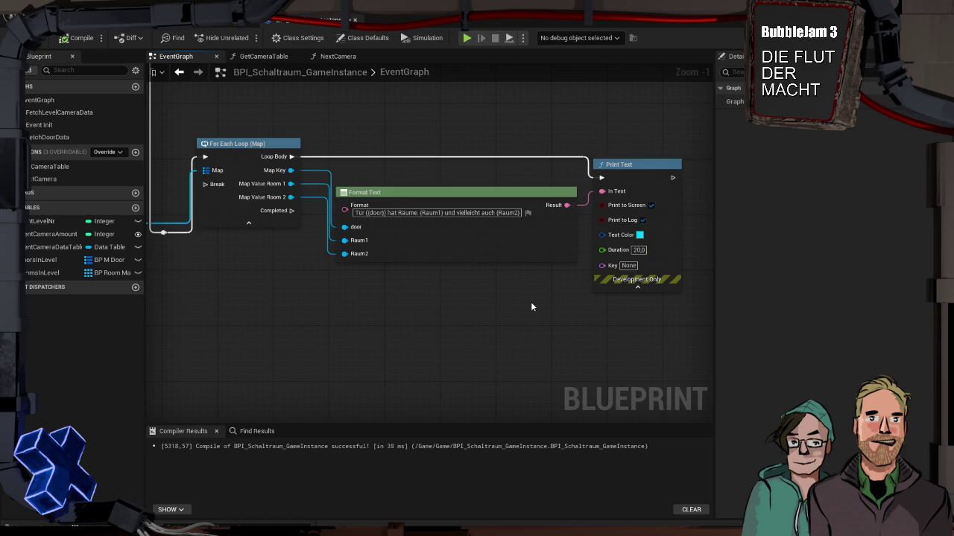
scroll(531, 302, "down", 1)
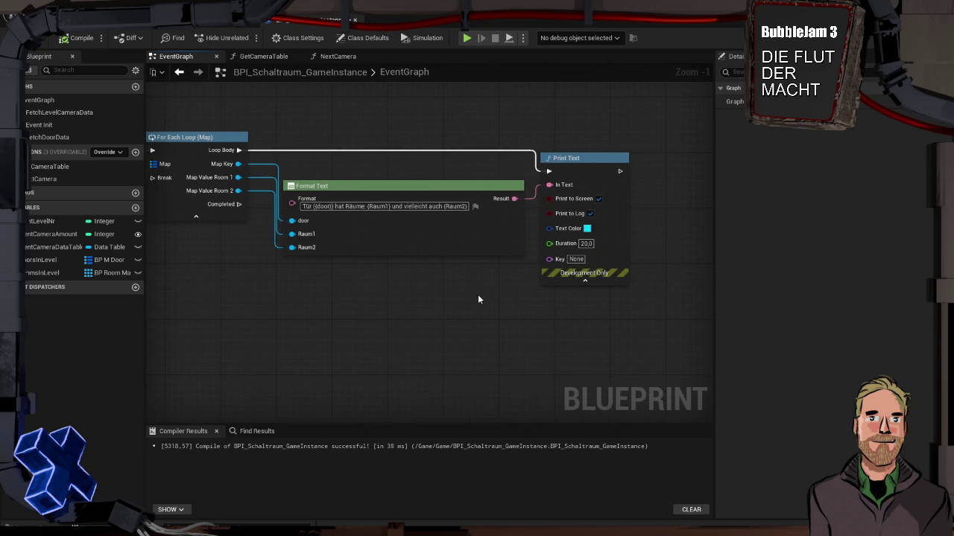
left_click_drag(478, 299, 620, 310)
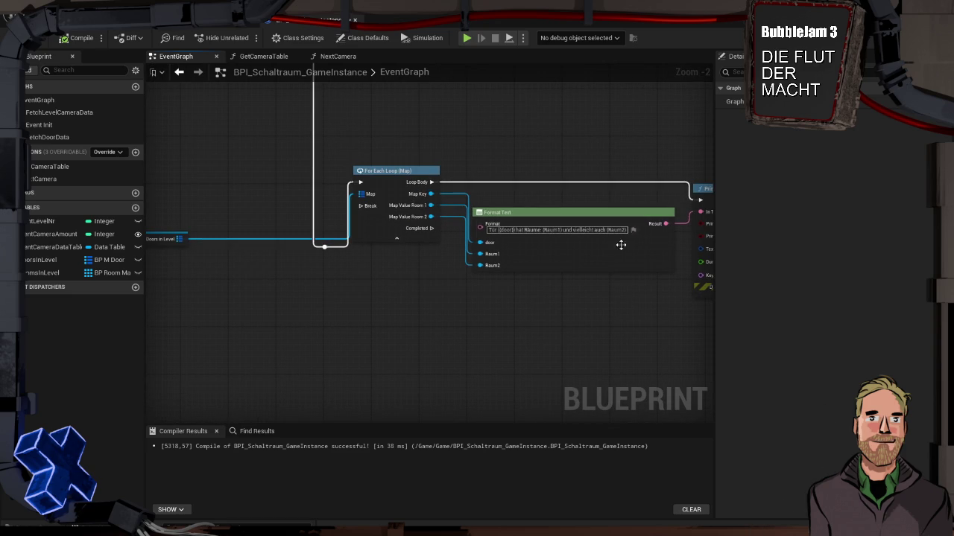
left_click(541, 230)
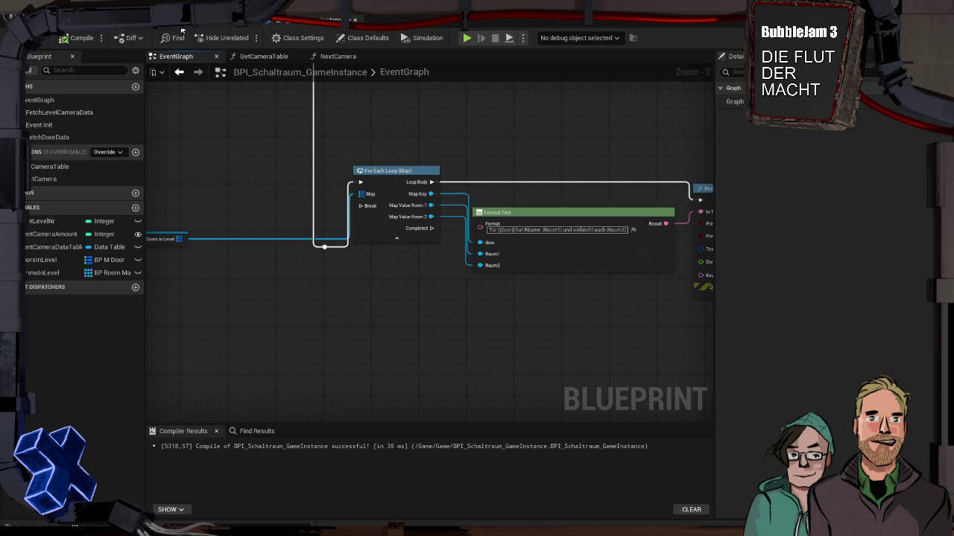
left_click(115, 31)
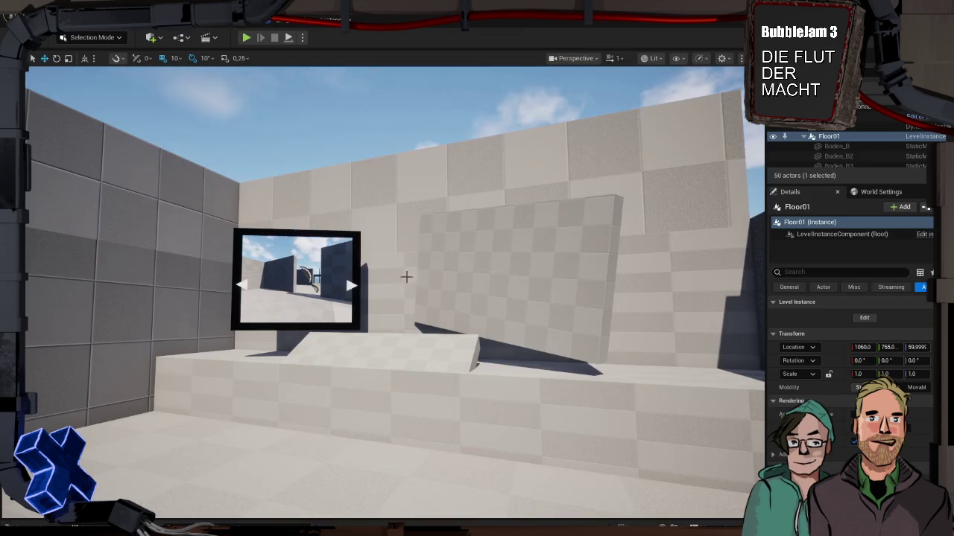
Step: Alt-drag a copy of Floor01 along Y as Floor2 at 2475, leaving a gap, and open it for editing
key("f")
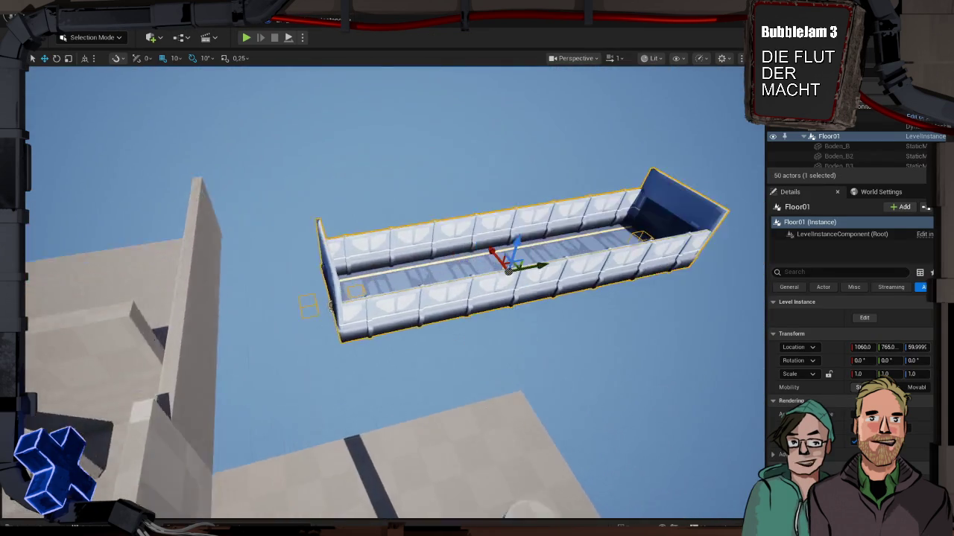
scroll(373, 276, "up", 5)
scroll(372, 275, "down", 5)
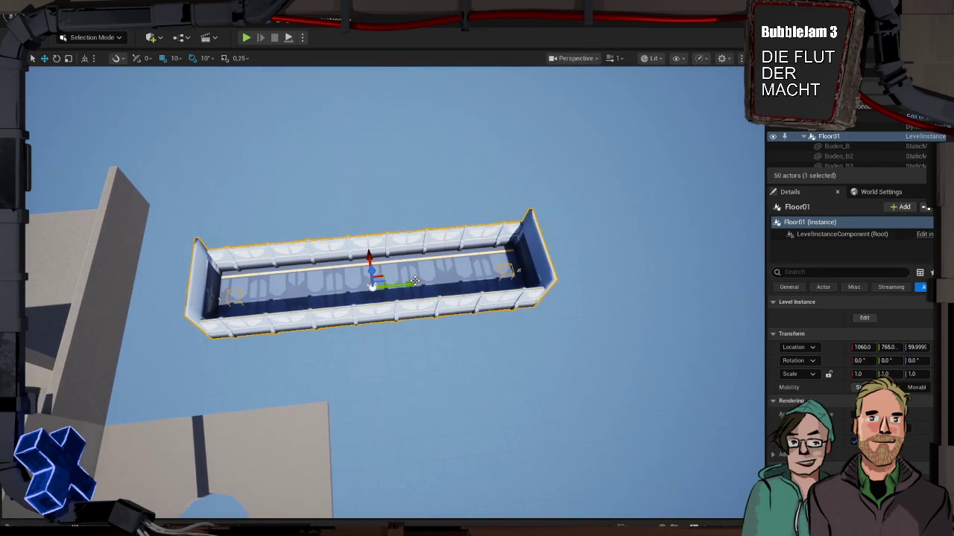
mouse_move(412, 283)
left_mouse_down()
mouse_move(686, 284)
mouse_move(571, 276)
mouse_move(425, 283)
mouse_move(716, 287)
mouse_move(652, 225)
left_mouse_up()
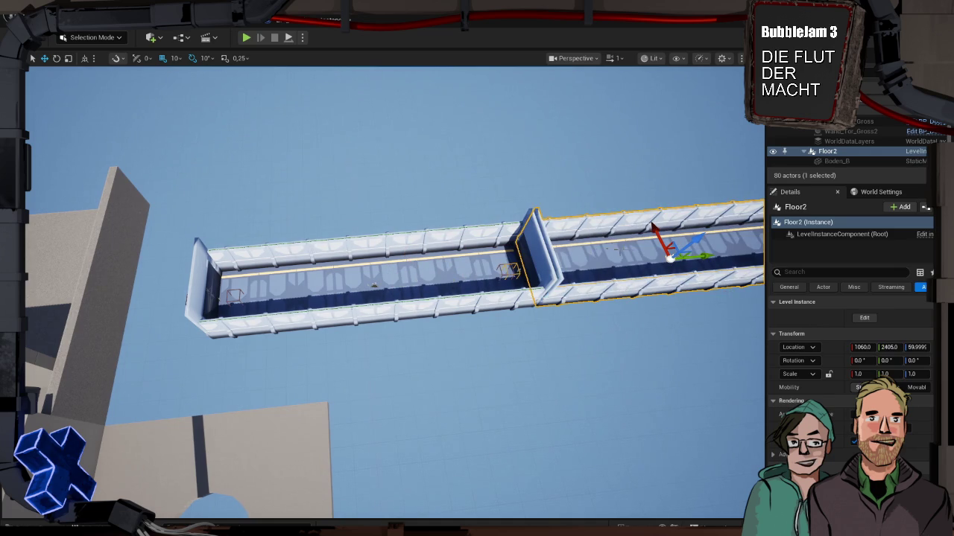
mouse_move(558, 177)
left_mouse_down()
mouse_move(462, 186)
mouse_move(476, 182)
left_mouse_up()
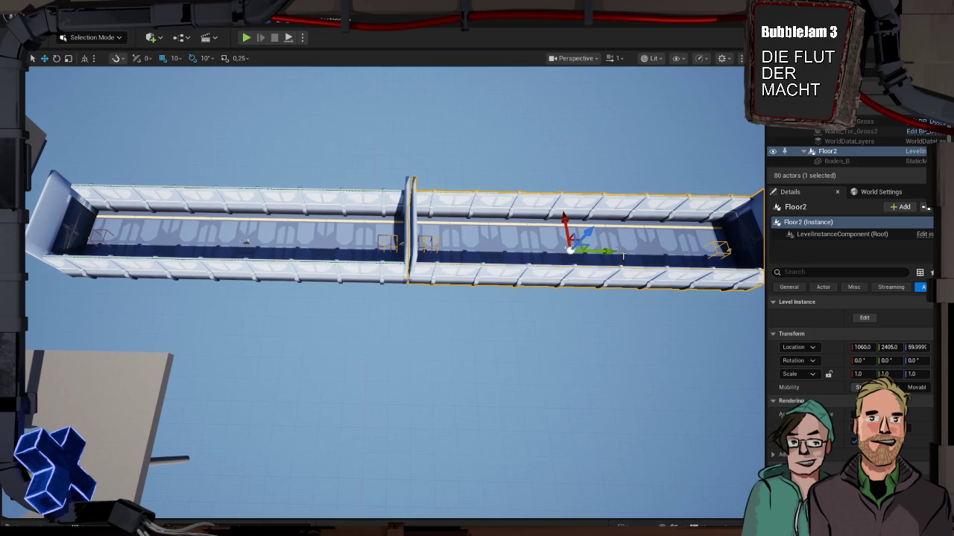
left_click_drag(607, 252, 622, 252)
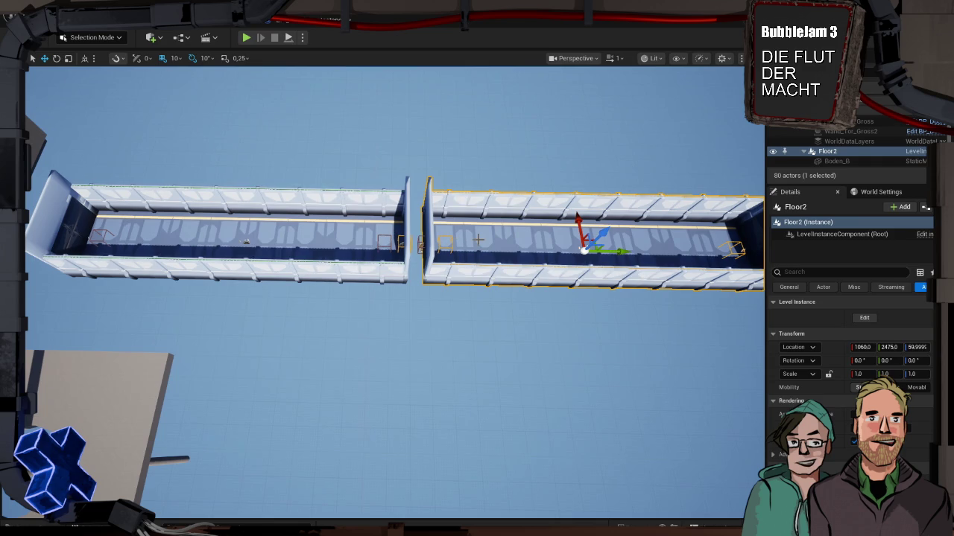
double_click(478, 240)
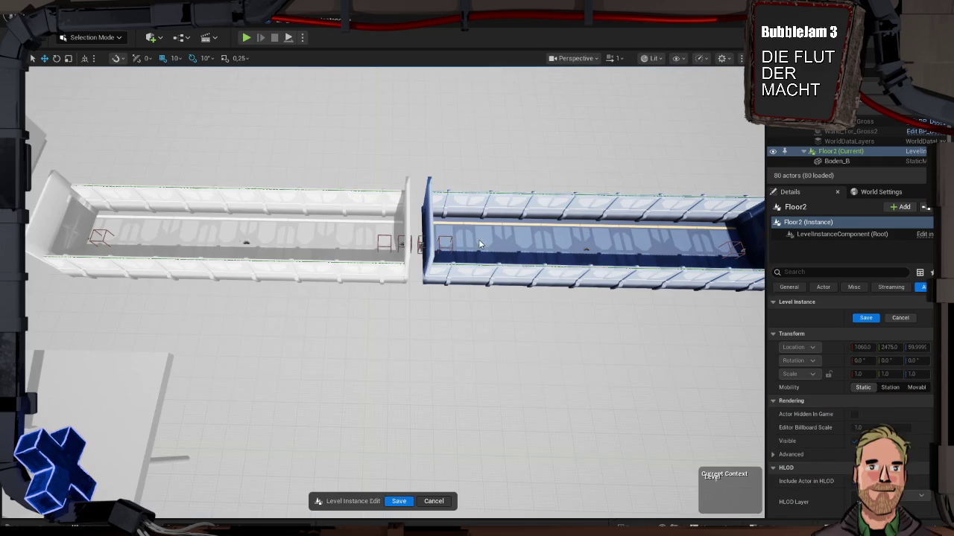
Step: Inspect Floor2's doorway wall and end pieces, then save and exit Level Instance editing
left_click(431, 224)
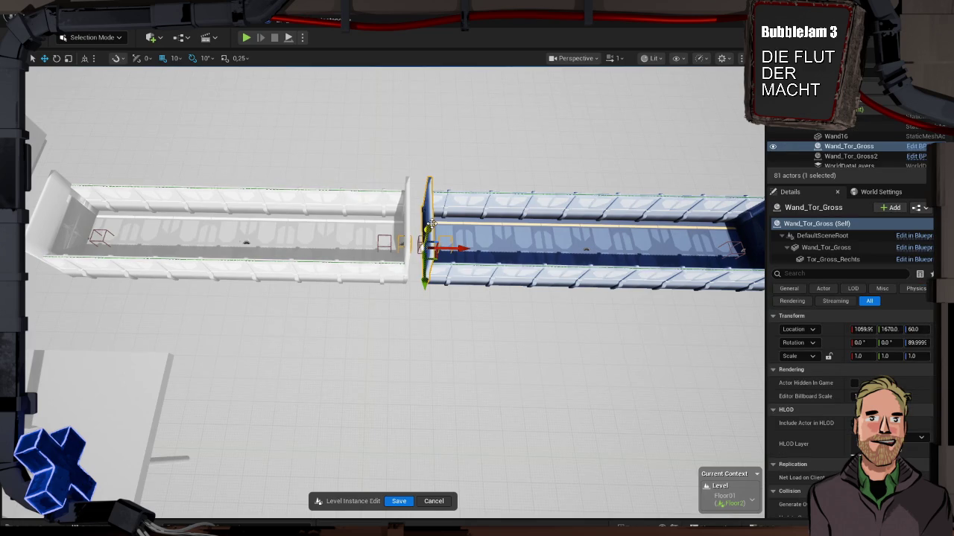
key("Escape")
left_click(402, 502)
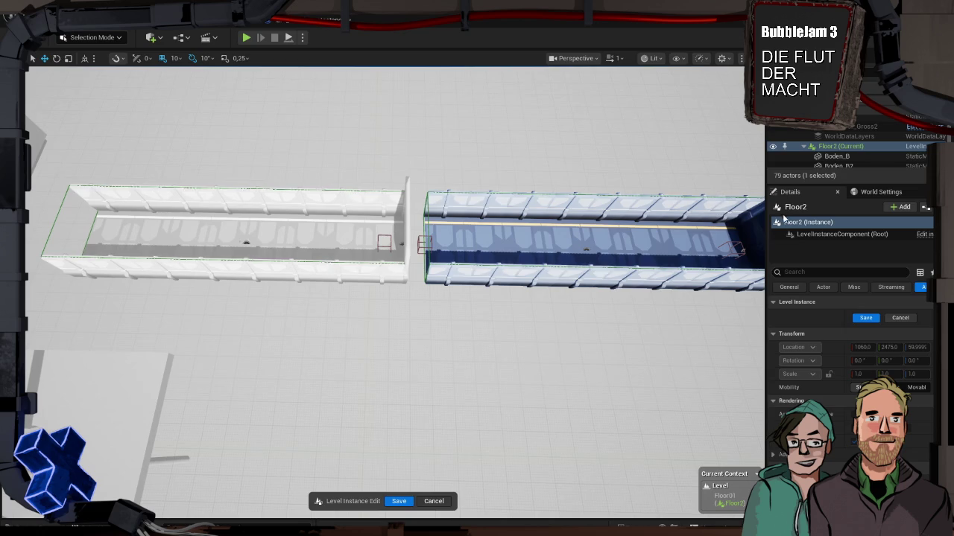
left_click(754, 219)
left_click(755, 222)
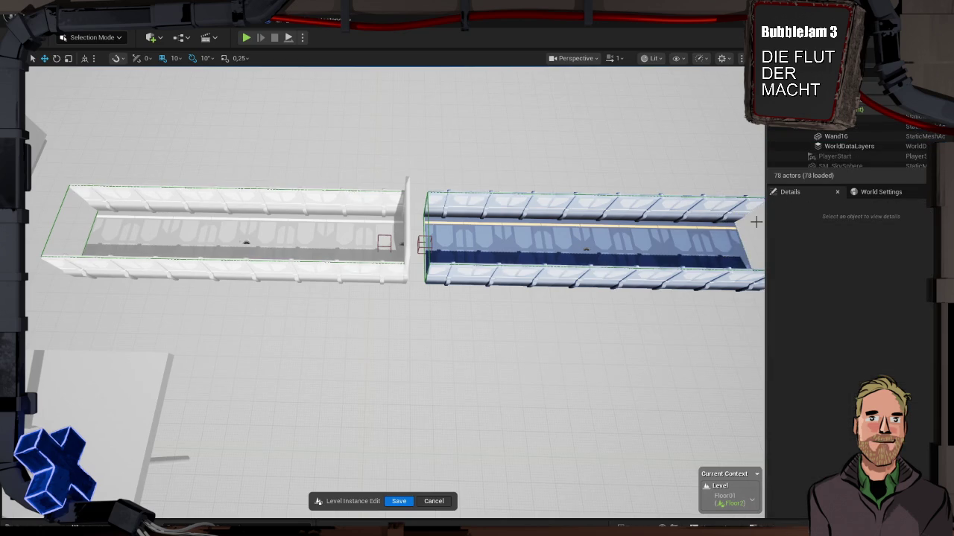
left_click(400, 502)
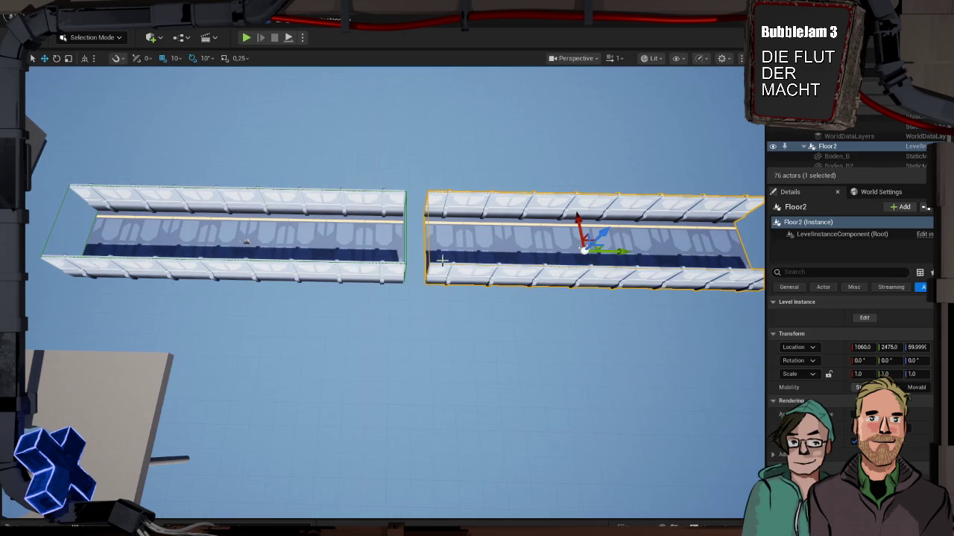
Step: Slide Floor2 to Y 2365 and place a Wand_Tor_Gross doorway copy at Y 1570 on the seam
left_click_drag(625, 251, 604, 251)
key("ctrl+v")
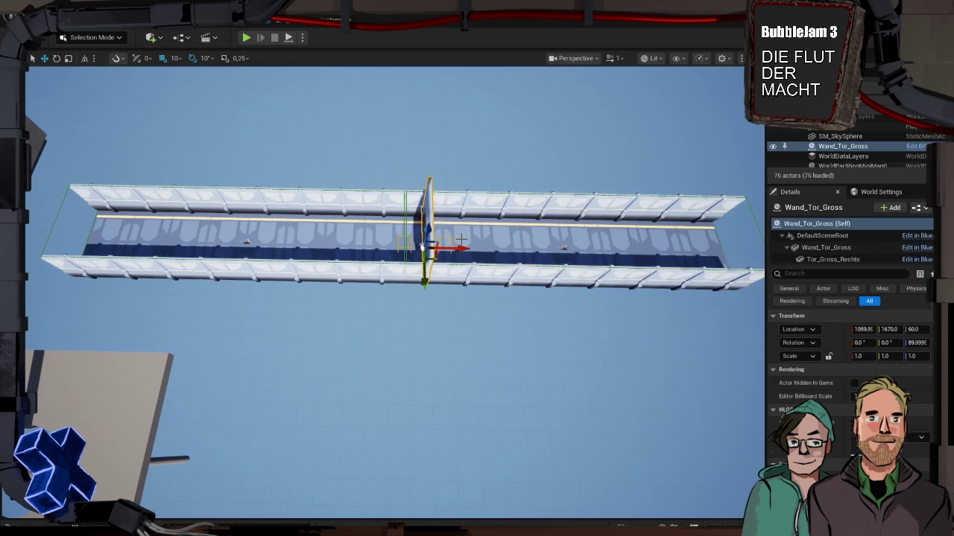
left_click_drag(460, 245, 438, 252)
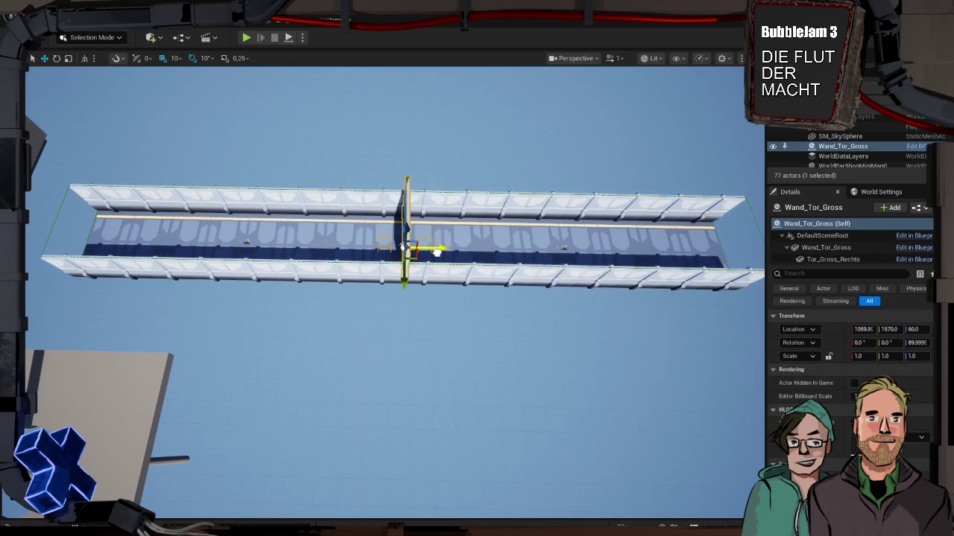
left_click(449, 170)
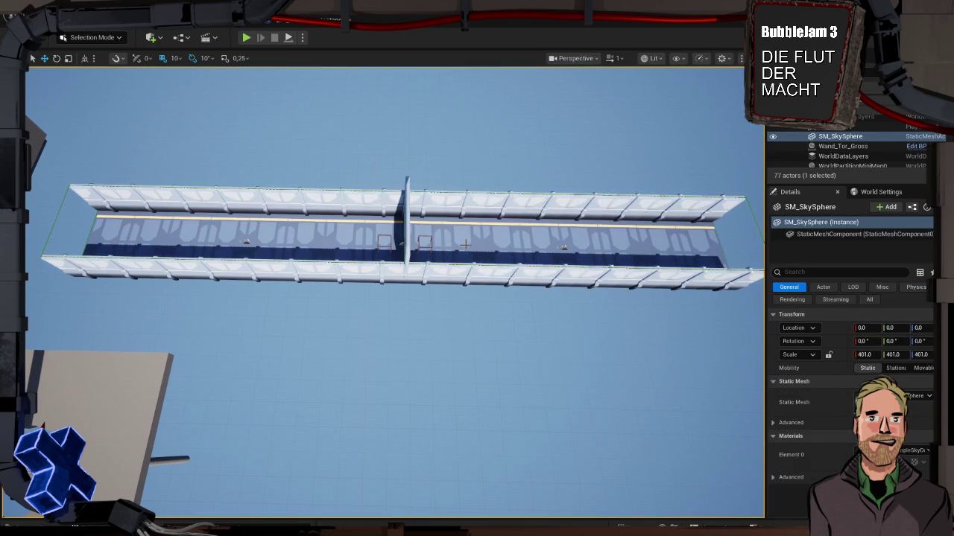
Step: Reselect Floor2, check the joined floors, and start a test play of the level
left_click(465, 242)
scroll(465, 242, "up", 5)
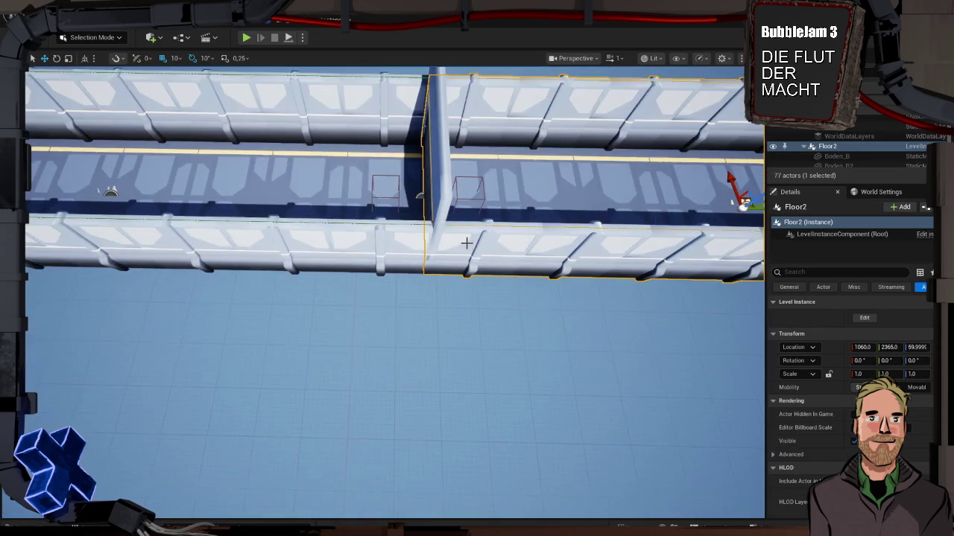
scroll(418, 201, "down", 5)
scroll(417, 201, "up", 2)
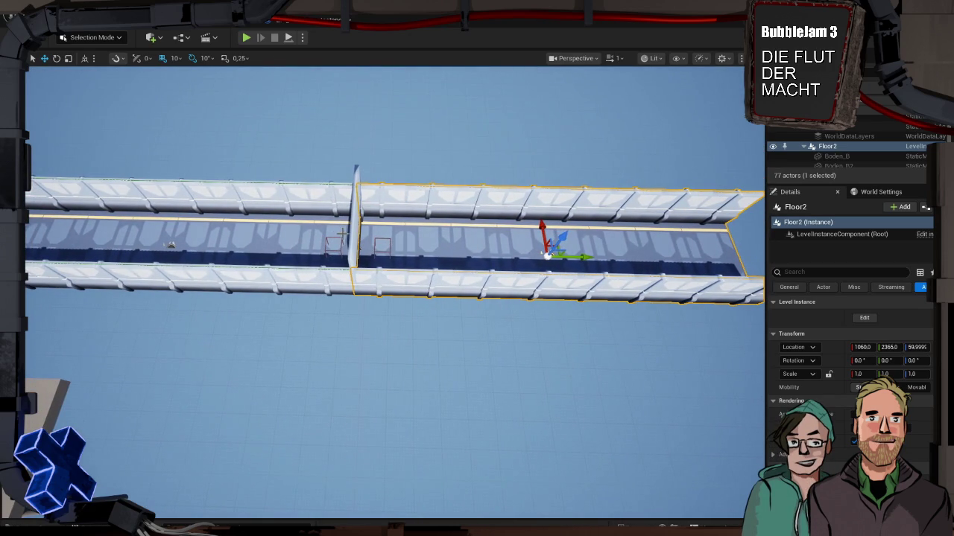
scroll(336, 236, "down", 2)
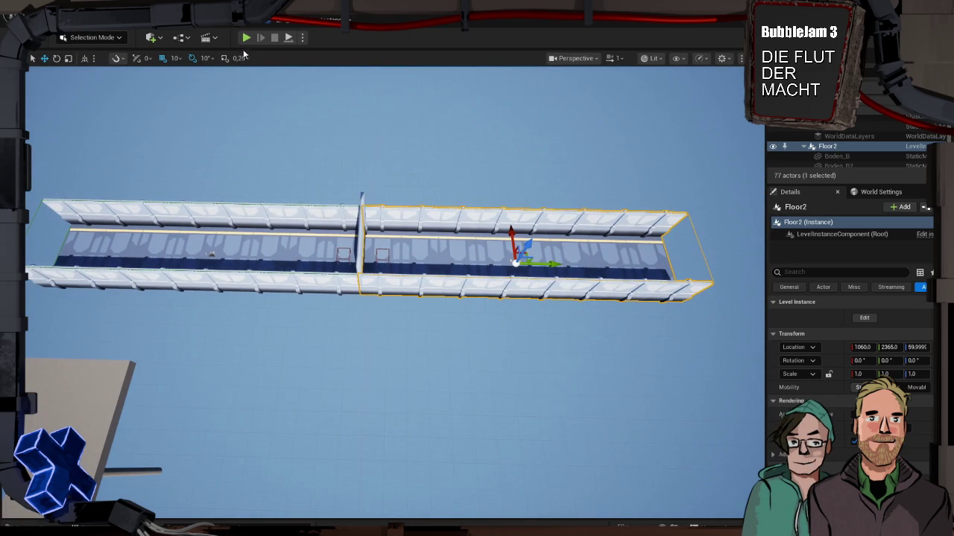
left_click(246, 39)
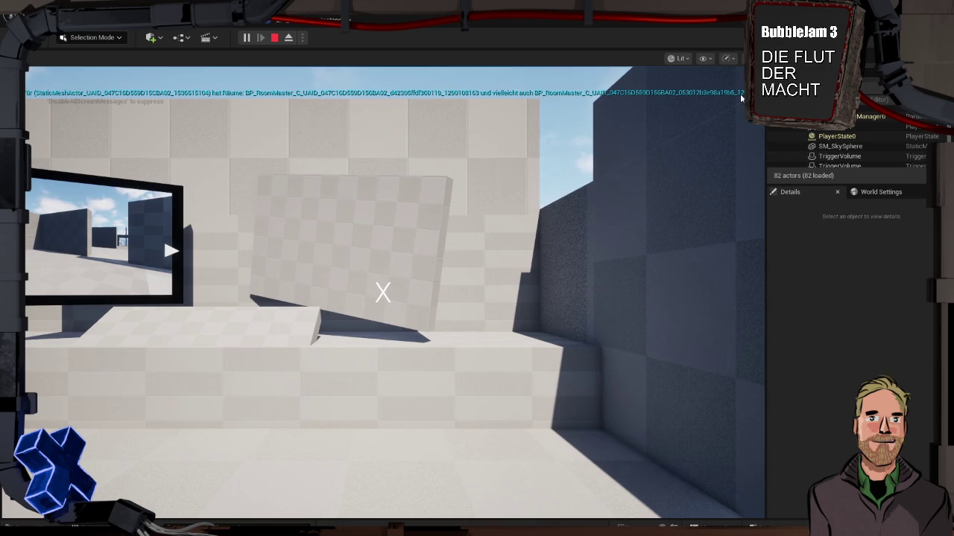
Step: Open the output log during play and scroll to the latest PIE door messages
key("ctrl+shift+space")
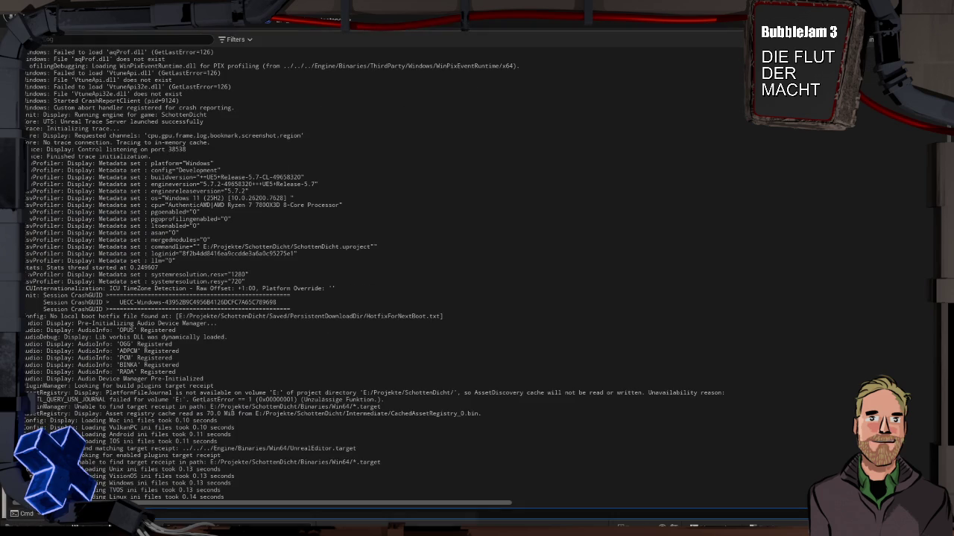
scroll(324, 380, "down", 15)
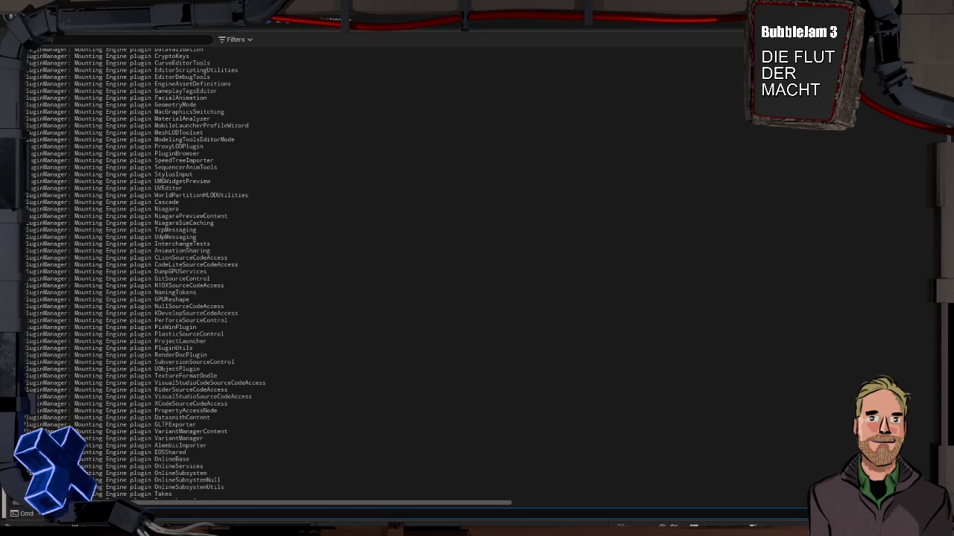
scroll(324, 380, "down", 15)
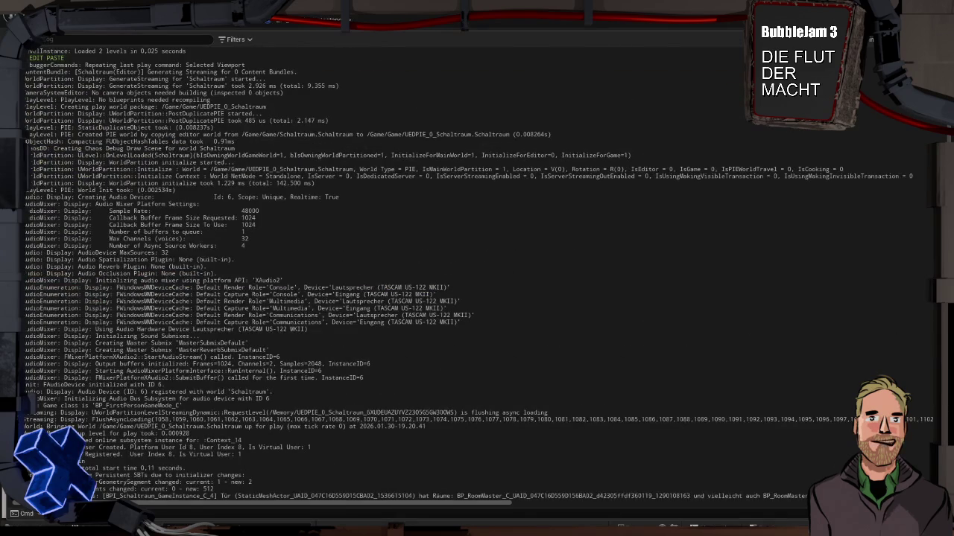
mouse_move(506, 505)
left_mouse_down()
mouse_move(728, 512)
mouse_move(614, 522)
left_mouse_up()
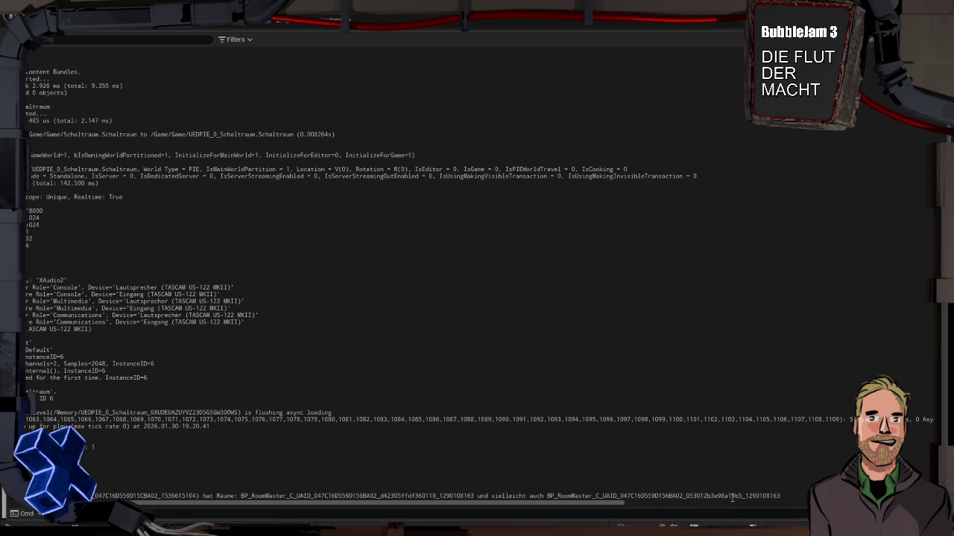
Step: Highlight the two BP_RoomMaster room ID hashes in the door message to compare them
left_click_drag(742, 496, 686, 498)
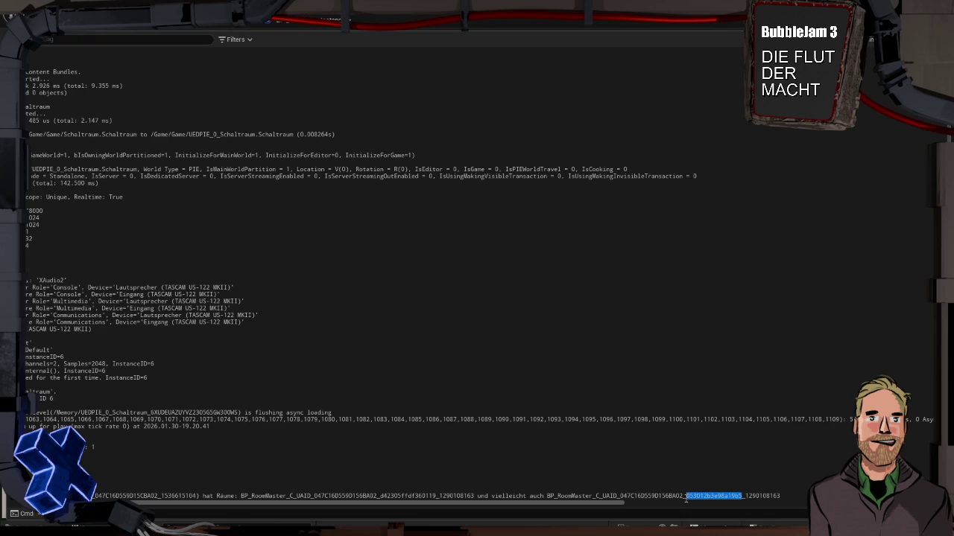
mouse_move(688, 500)
left_mouse_down()
mouse_move(727, 498)
mouse_move(686, 496)
left_mouse_up()
left_click_drag(437, 496, 383, 496)
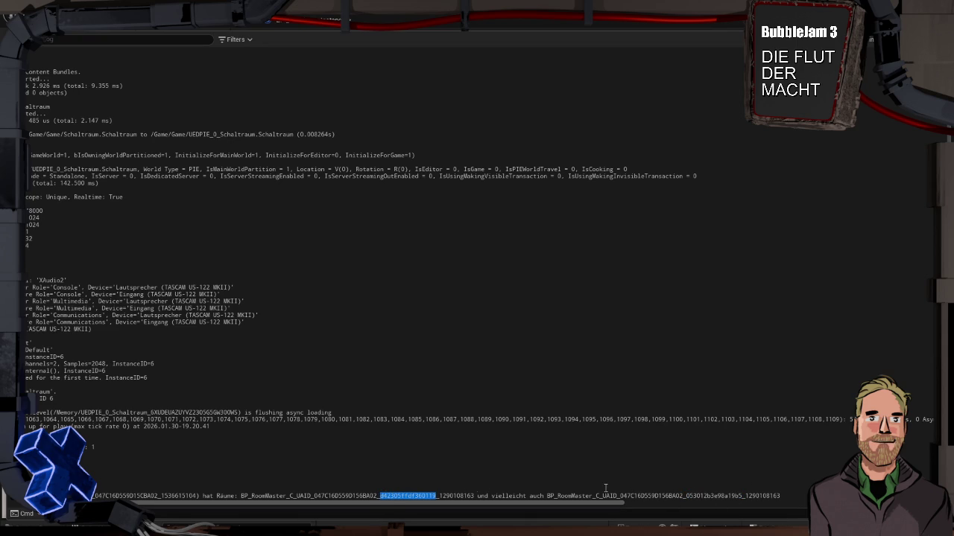
left_click(722, 492)
Step: Close the output log, walk the character forward in the running game, then stop Play-in-Editor
key("ctrl+space")
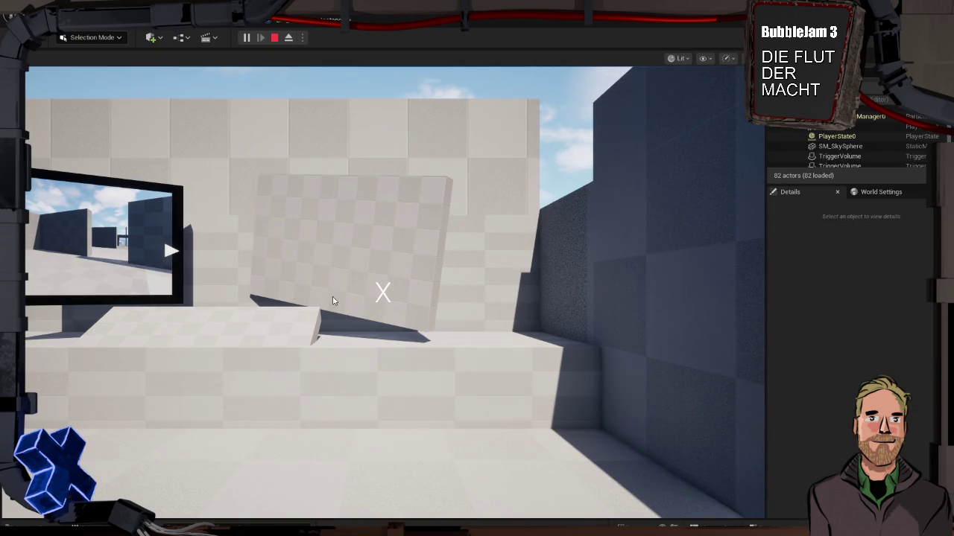
left_click(506, 232)
key("w")
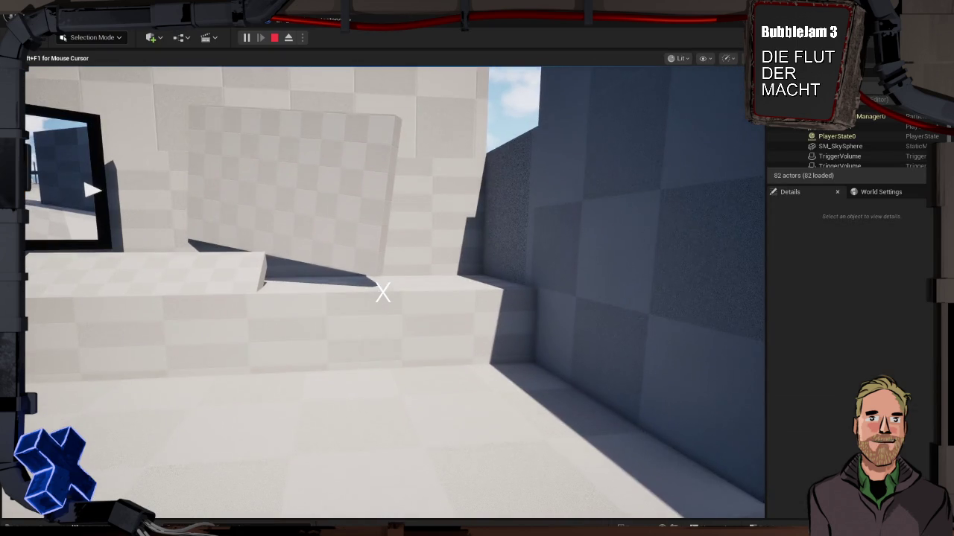
key("Escape")
key("f")
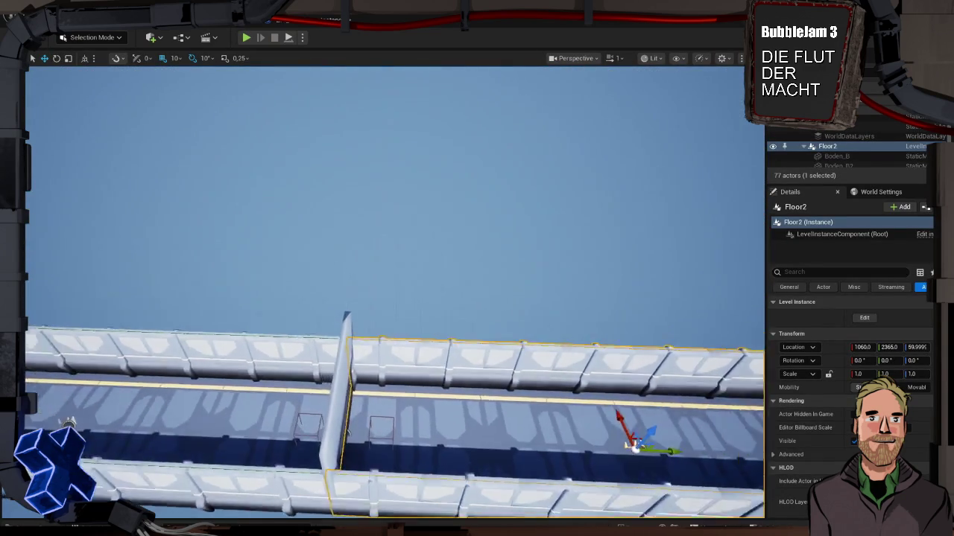
Step: Move Floor2 20 units along Y from 2365 to 2385, then return to the BPI_Schaltraum_GameInstance Blueprint
left_click(403, 336)
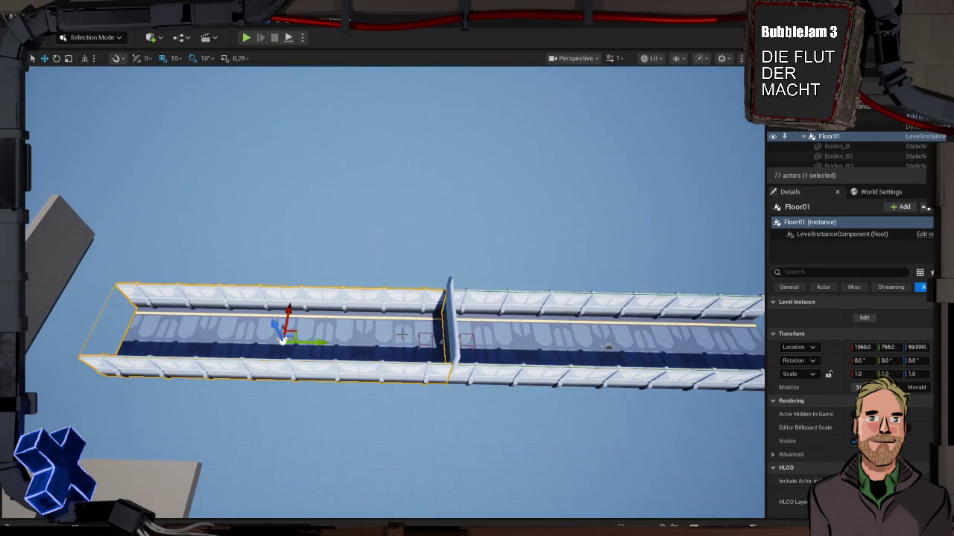
left_click(546, 327)
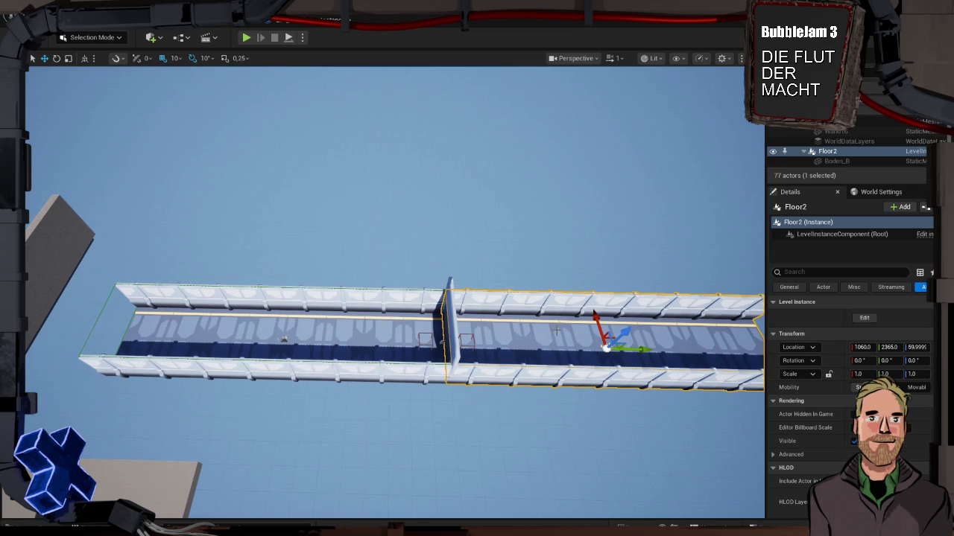
mouse_move(640, 350)
left_mouse_down()
mouse_move(548, 322)
mouse_move(426, 239)
left_mouse_up()
left_click(270, 25)
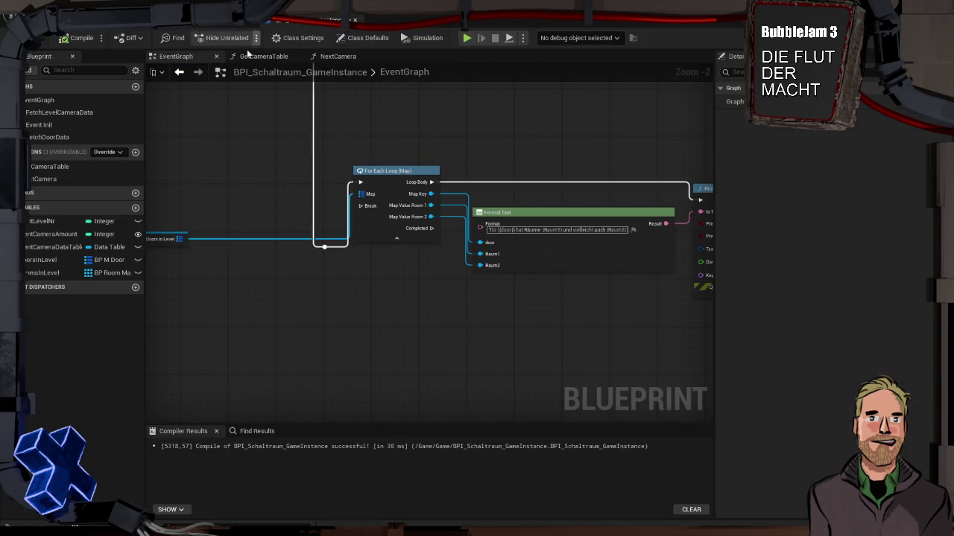
Step: Zoom out of the BPI_Schaltraum_GameInstance EventGraph
scroll(374, 267, "down", 2)
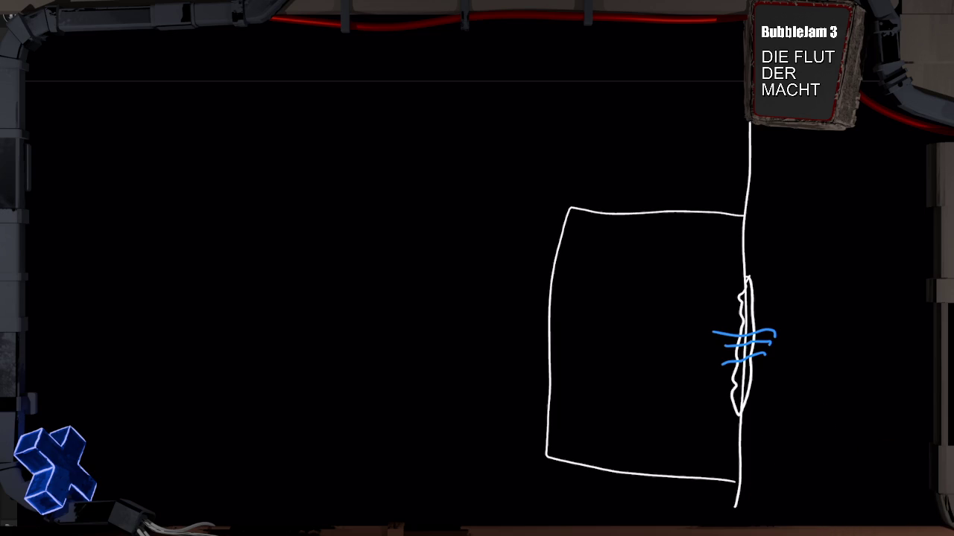
Step: Write a trial 'Star' label inside the room rectangle, then undo it completely
scroll(656, 313, "down", 2)
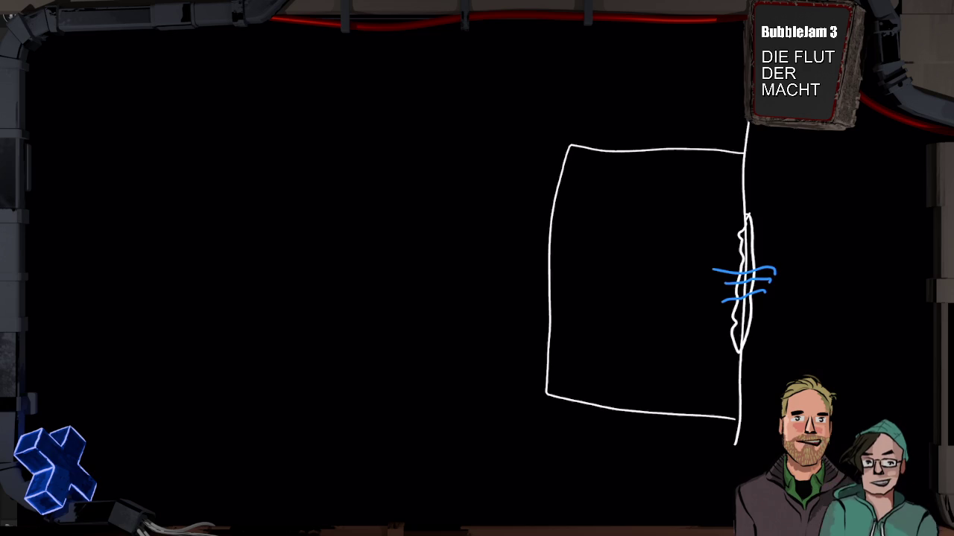
mouse_move(650, 271)
left_mouse_down()
mouse_move(625, 289)
mouse_move(669, 292)
mouse_move(678, 283)
left_mouse_up()
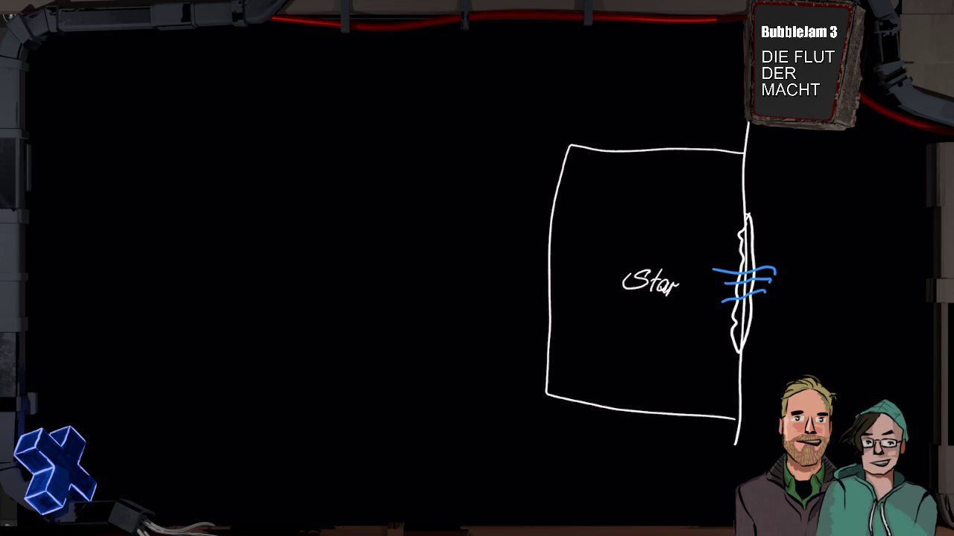
key("ctrl+z")
key("ctrl+z")
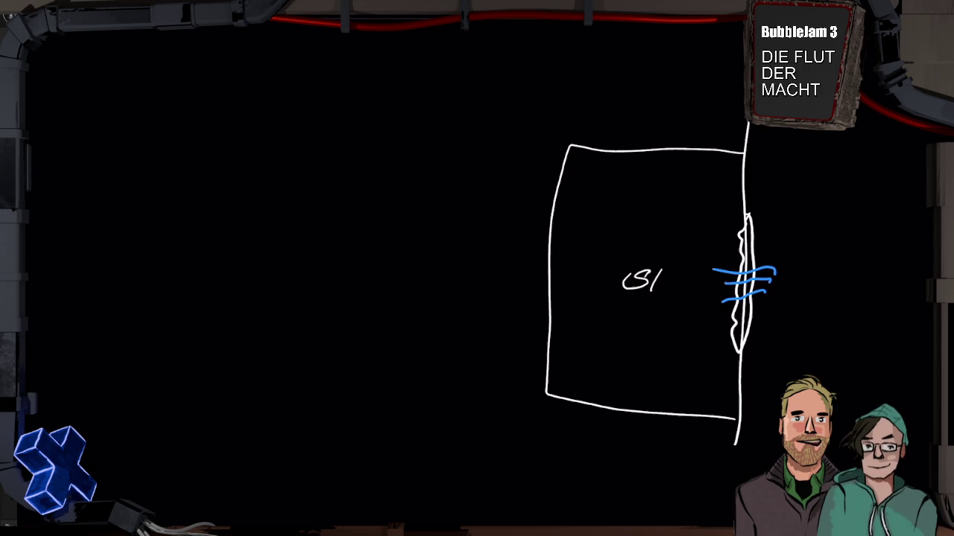
key("ctrl+z")
key("ctrl+z")
key("ctrl+z")
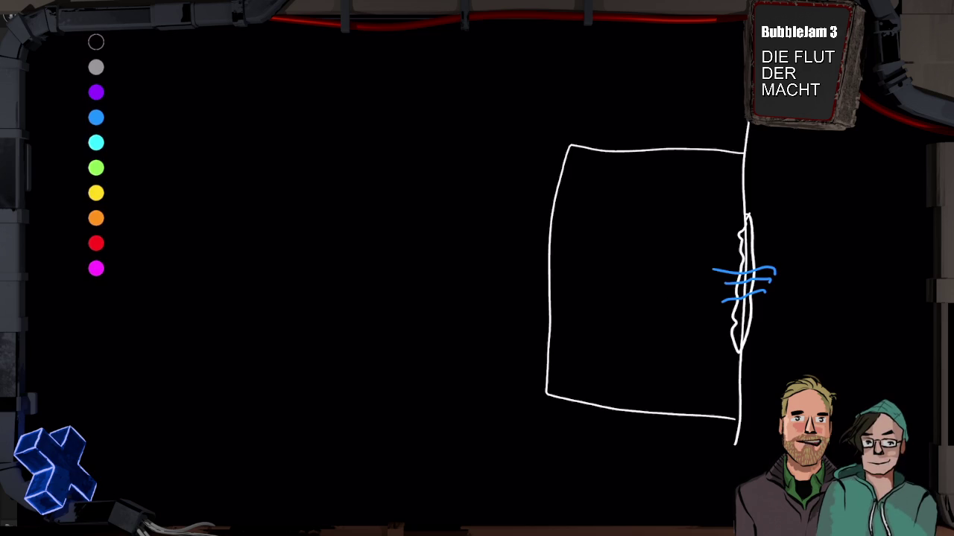
Step: Paint a purple door mark on the room's left wall and cross it out in purple
left_click_drag(552, 243, 552, 310)
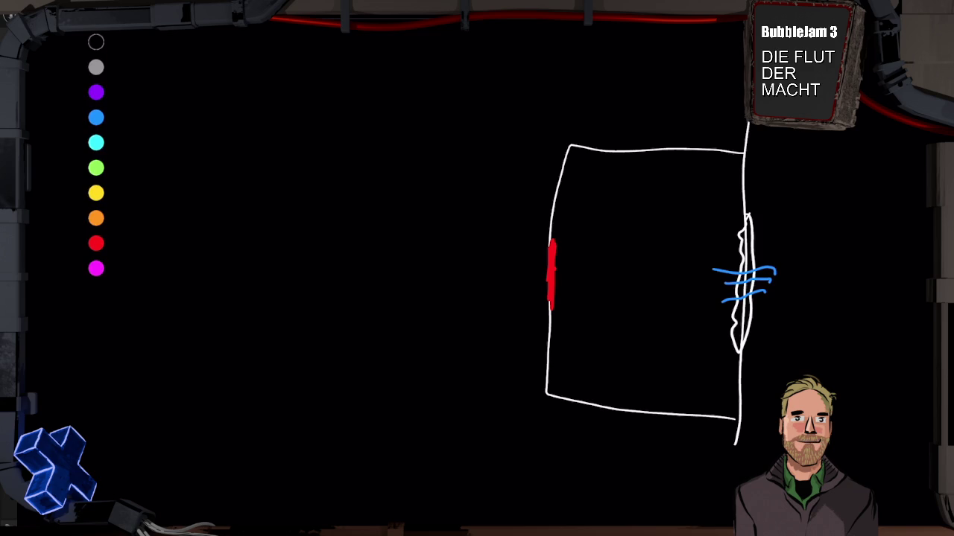
left_click_drag(548, 236, 543, 304)
left_click_drag(556, 252, 555, 314)
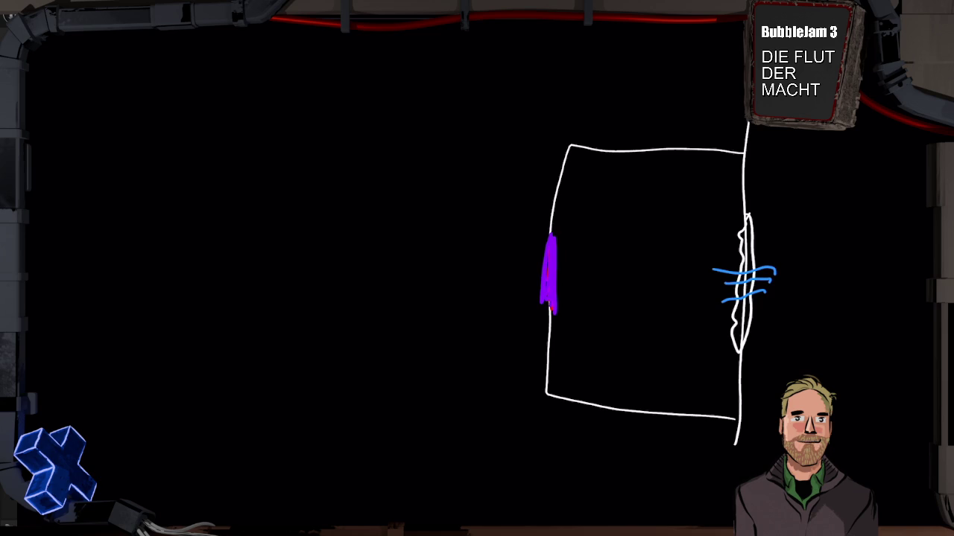
left_click_drag(528, 295, 568, 263)
left_click_drag(532, 262, 587, 287)
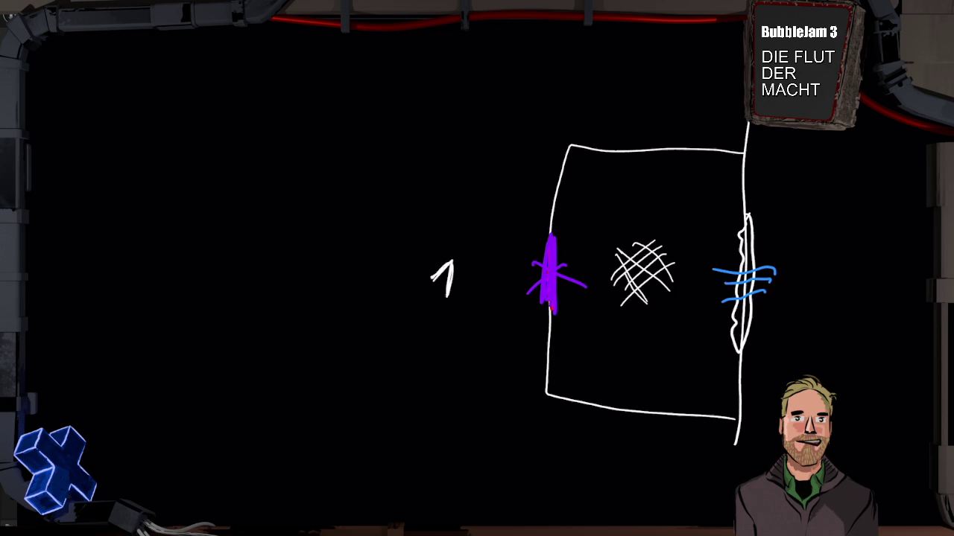
Step: Circle the room number 1 left of the room, undoing the stray extra stroke
mouse_move(474, 277)
left_mouse_down()
mouse_move(444, 246)
mouse_move(452, 311)
mouse_move(472, 279)
left_mouse_up()
left_click_drag(432, 247, 468, 301)
key("ctrl+z")
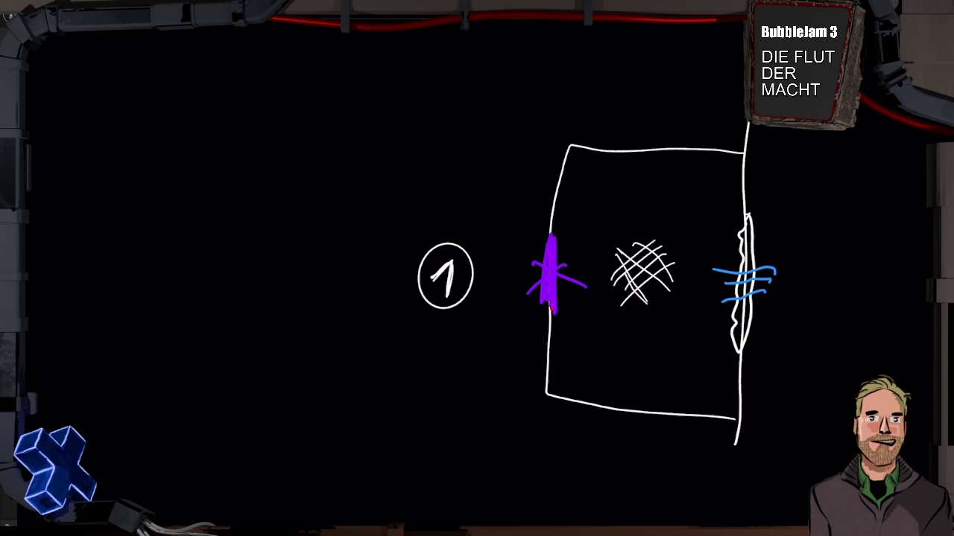
Step: Draw a long vertical wall line extending the room layout beside room 1
mouse_move(559, 177)
left_mouse_down()
mouse_move(360, 171)
mouse_move(344, 231)
mouse_move(341, 331)
mouse_move(346, 403)
mouse_move(558, 411)
mouse_move(559, 401)
left_mouse_up()
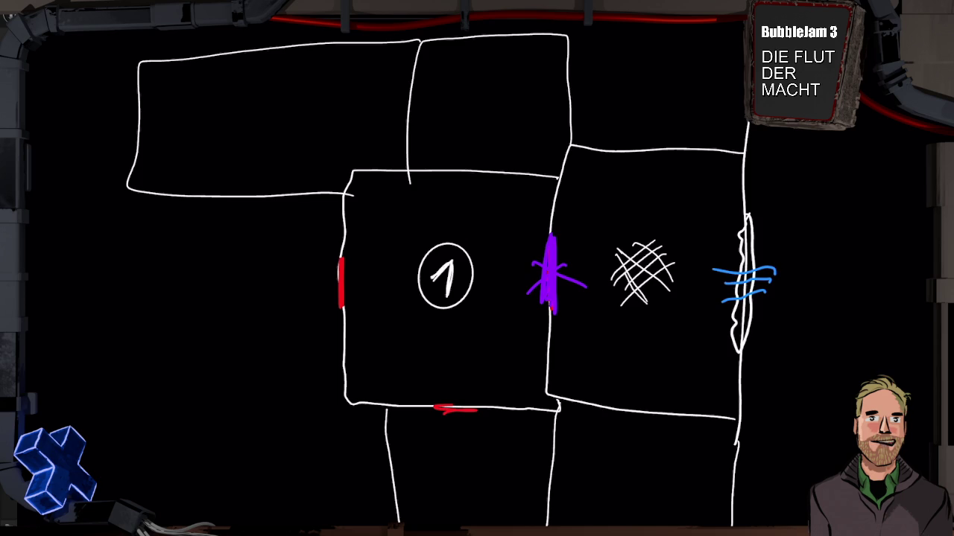
Step: Mark a red door between the top rooms and green doors on room 1's top, lower and top-left walls
left_click_drag(408, 94, 405, 119)
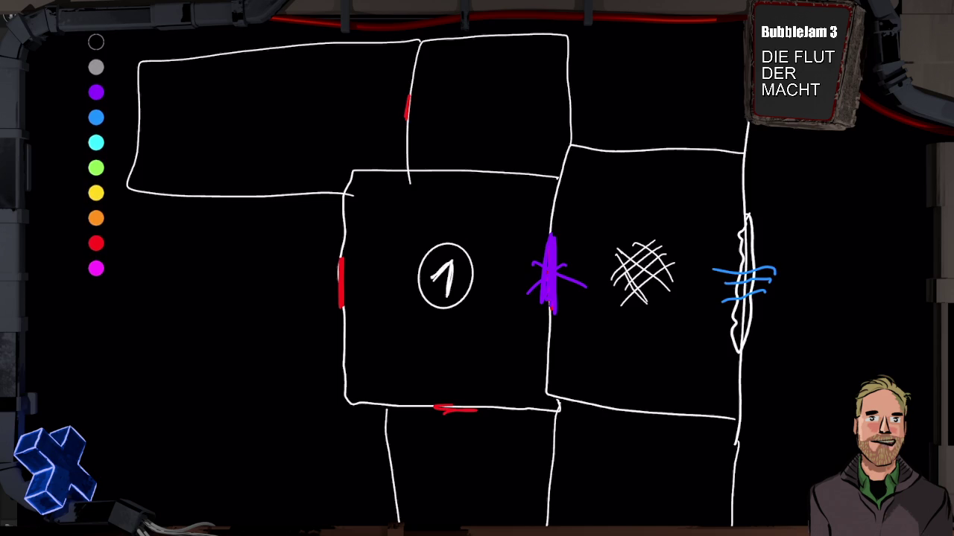
left_click_drag(471, 172, 491, 172)
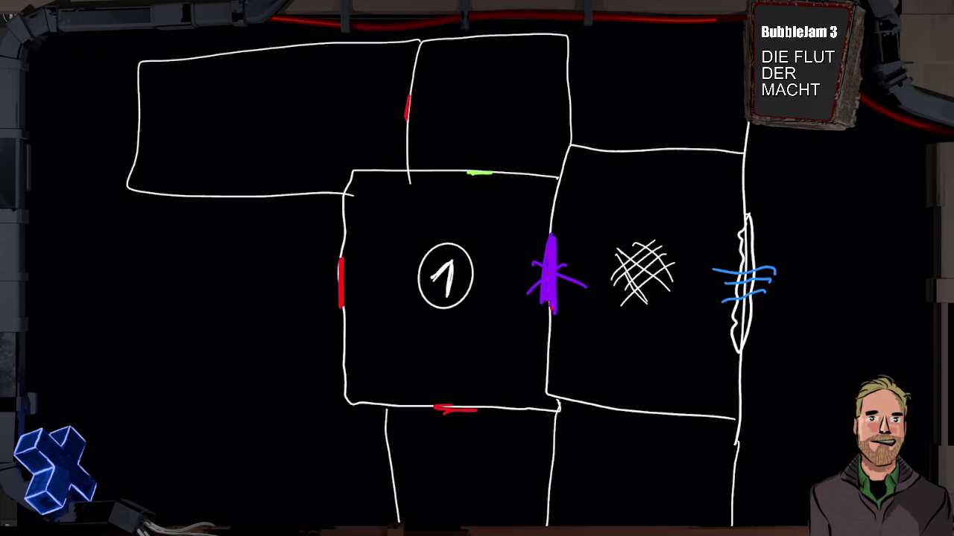
left_click_drag(551, 468, 549, 503)
mouse_move(212, 206)
left_mouse_down()
mouse_move(231, 204)
mouse_move(198, 200)
left_mouse_up()
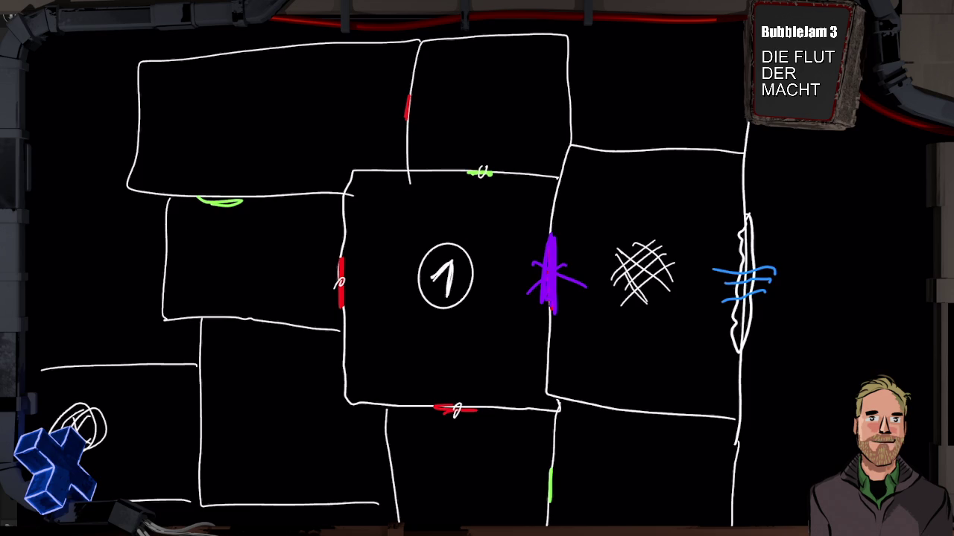
Step: Number the top-middle room 2 and upper-left room 3, tagging the red and green doors with symbols
left_click_drag(483, 97, 503, 115)
left_click_drag(408, 107, 407, 114)
mouse_move(268, 108)
left_mouse_down()
mouse_move(277, 119)
mouse_move(267, 126)
left_mouse_up()
left_click_drag(223, 195, 226, 202)
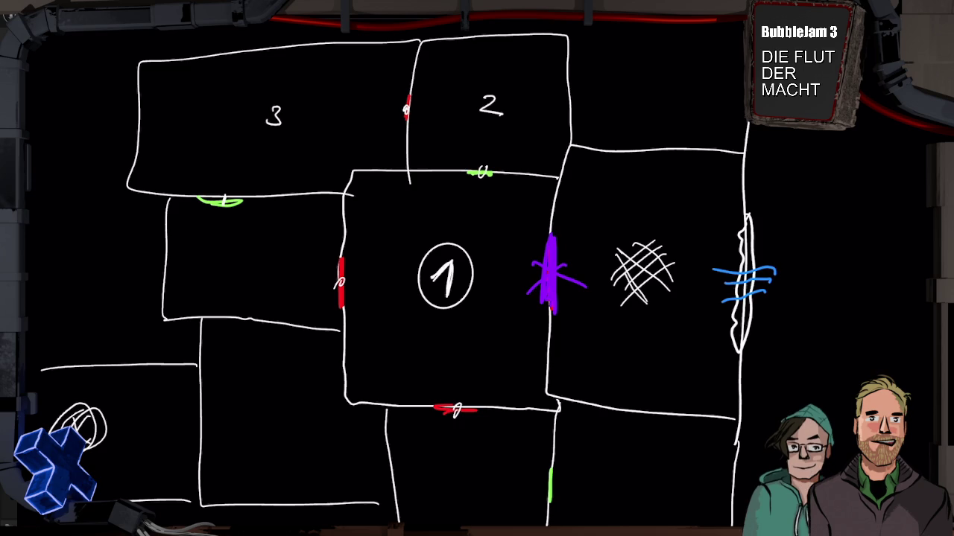
Step: Write 4 in the left room and scribble over the purple door mark
mouse_move(253, 250)
left_mouse_down()
mouse_move(248, 262)
mouse_move(267, 263)
left_mouse_up()
left_click_drag(263, 253, 258, 280)
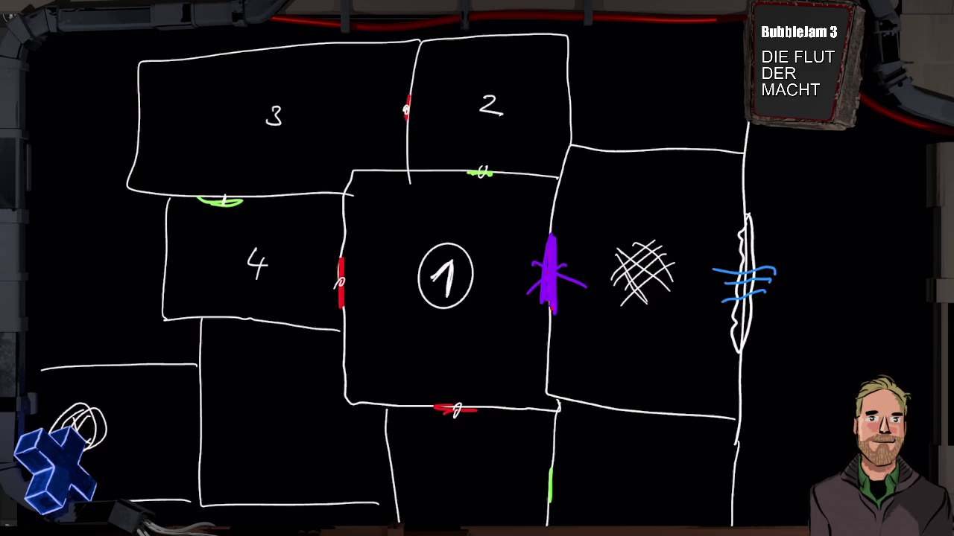
mouse_move(538, 257)
left_mouse_down()
mouse_move(557, 270)
mouse_move(541, 284)
mouse_move(548, 291)
left_mouse_up()
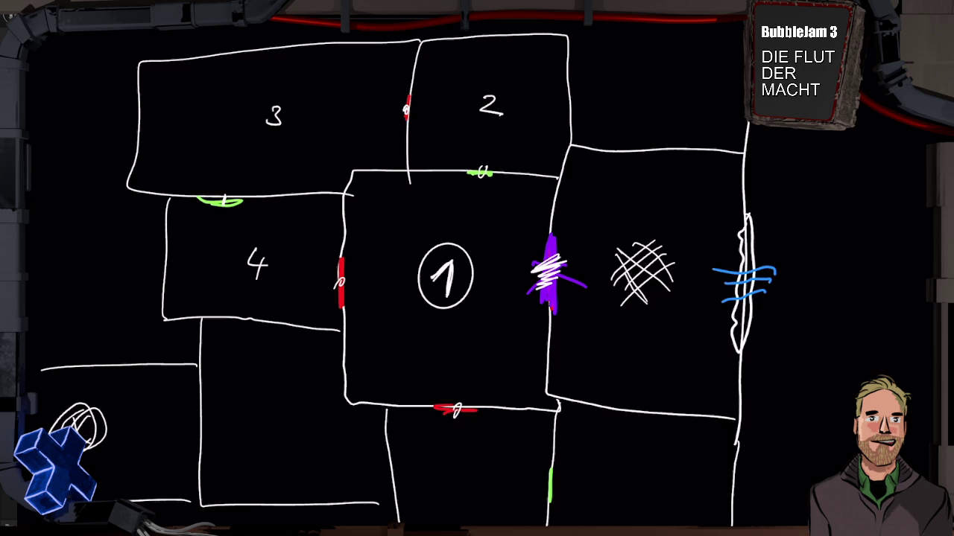
Step: Circle in green room 1's top-wall door and the doors linking rooms 3–2 and 3–4
mouse_move(480, 153)
left_mouse_down()
mouse_move(466, 211)
mouse_move(514, 171)
mouse_move(481, 175)
left_mouse_up()
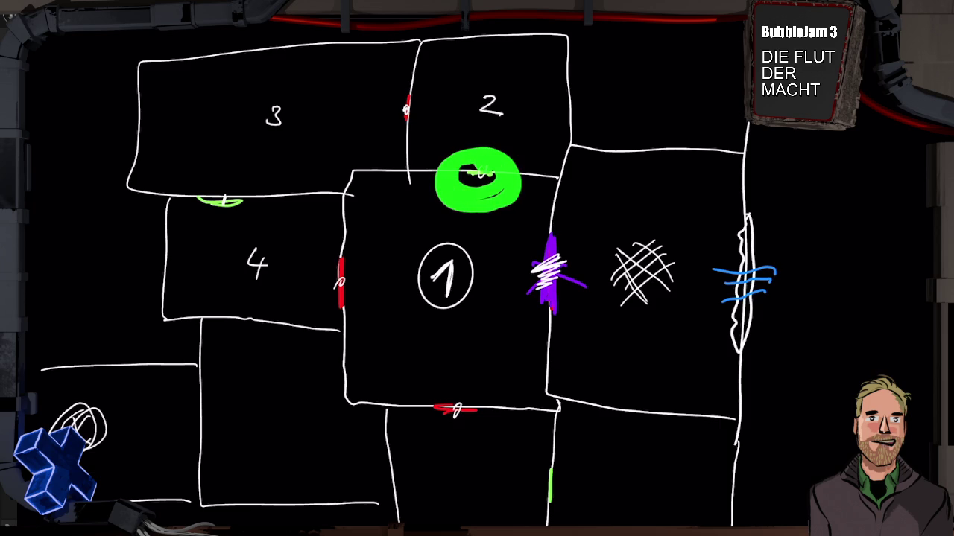
left_click_drag(401, 76, 409, 76)
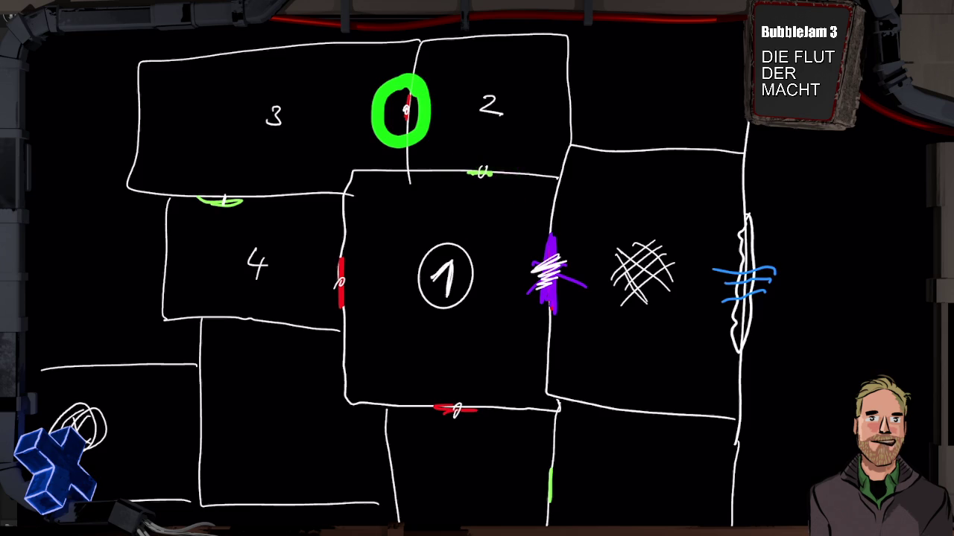
mouse_move(246, 161)
left_mouse_down()
mouse_move(253, 233)
mouse_move(204, 207)
mouse_move(224, 187)
mouse_move(195, 212)
left_mouse_up()
left_click_drag(254, 179, 216, 170)
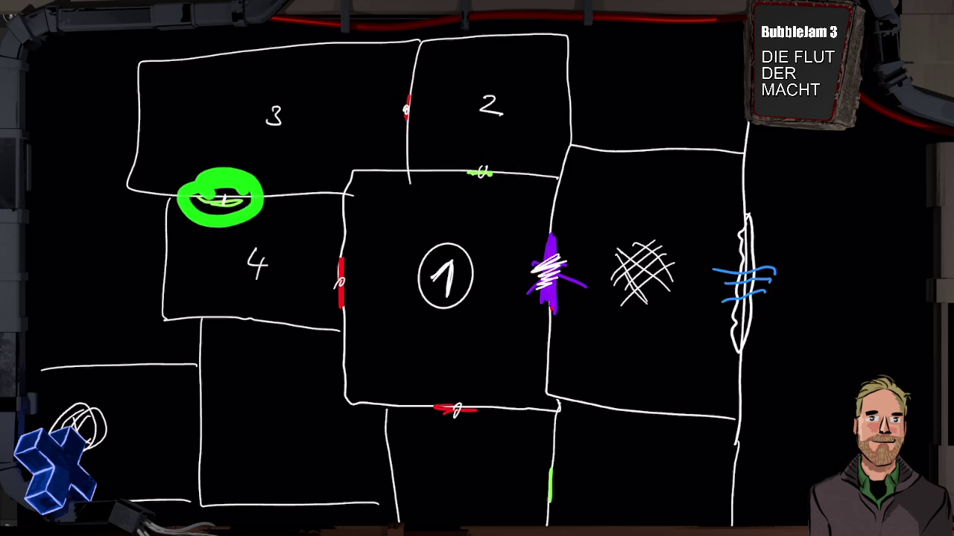
left_click_drag(393, 104, 426, 98)
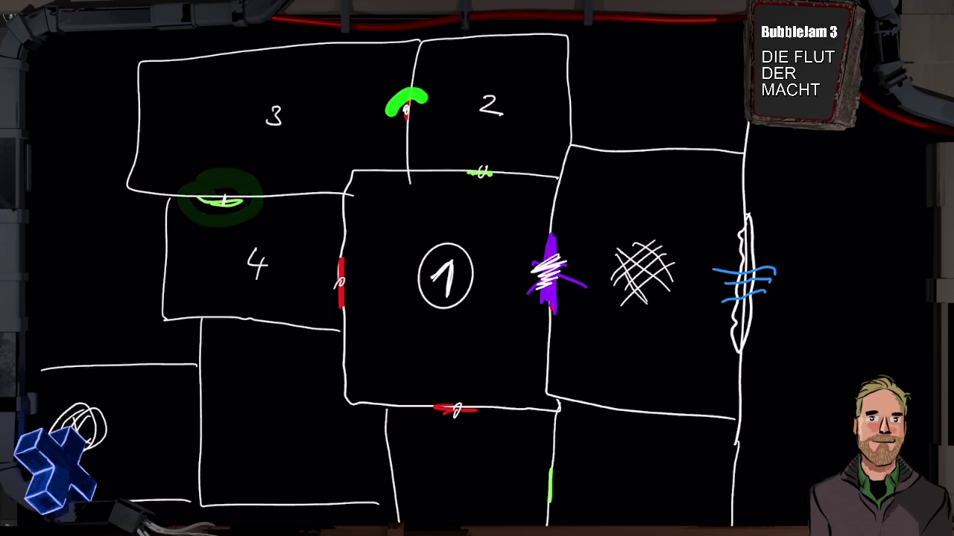
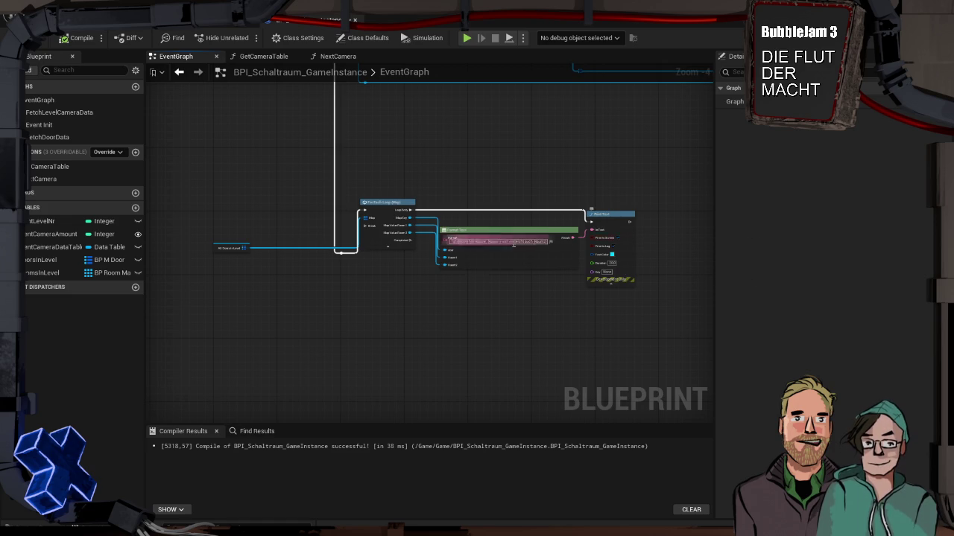
Step: Pan the EventGraph up and show the Misc folder in the Content Drawer with Ctrl+Space
left_click_drag(458, 300, 312, 357)
mouse_move(452, 249)
left_mouse_down()
mouse_move(502, 306)
mouse_move(473, 310)
left_mouse_up()
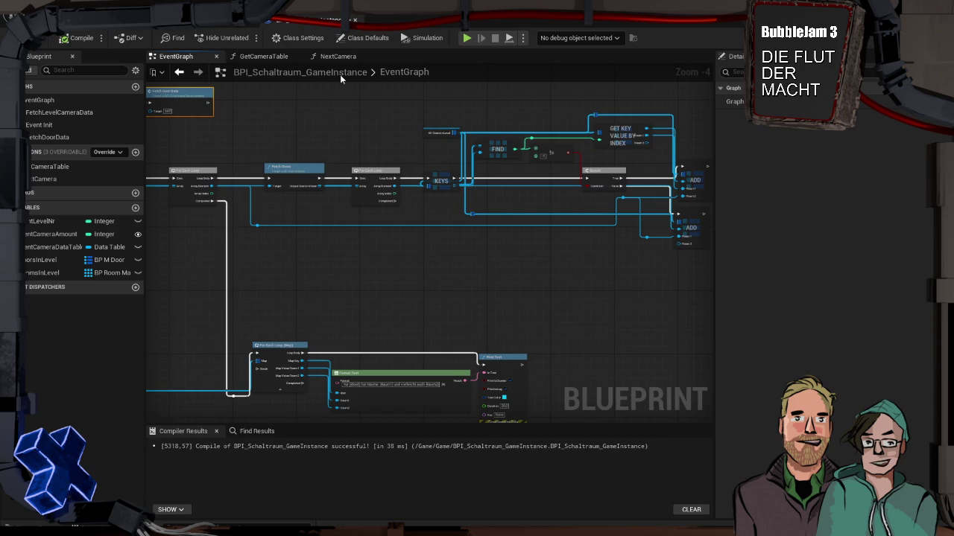
key("ctrl+space")
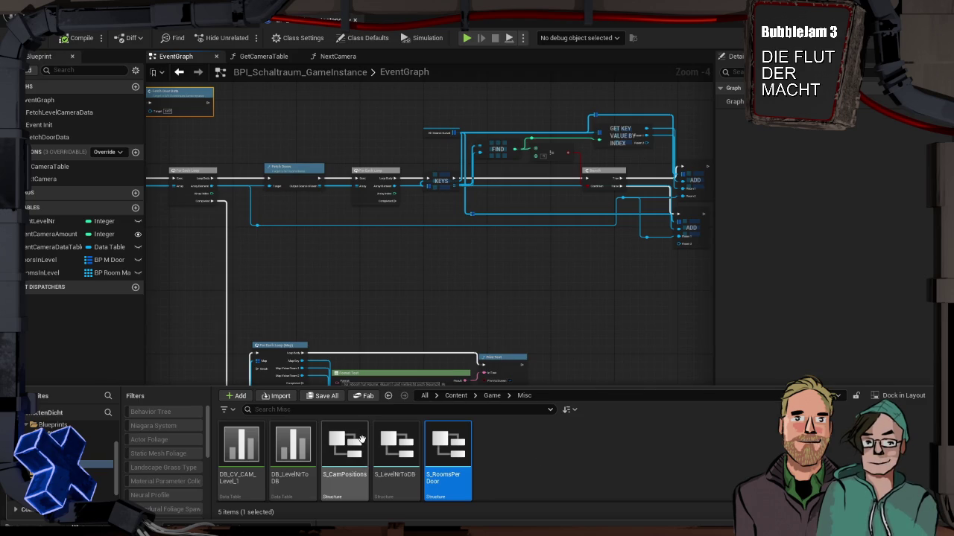
Step: Open S_RoomsPerDoor, add an Integer member, and delete the extra Boolean row
double_click(447, 447)
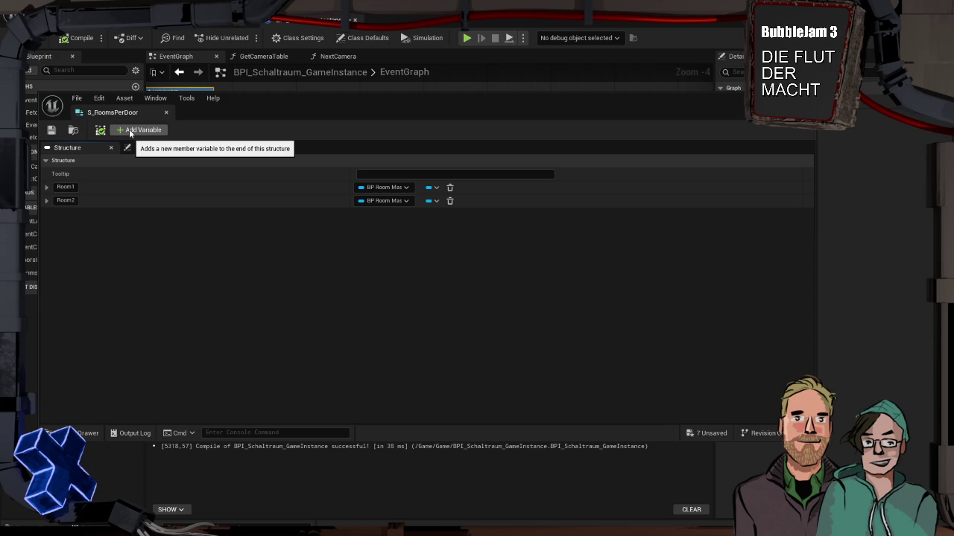
left_click(130, 132)
left_click(130, 133)
left_click(370, 214)
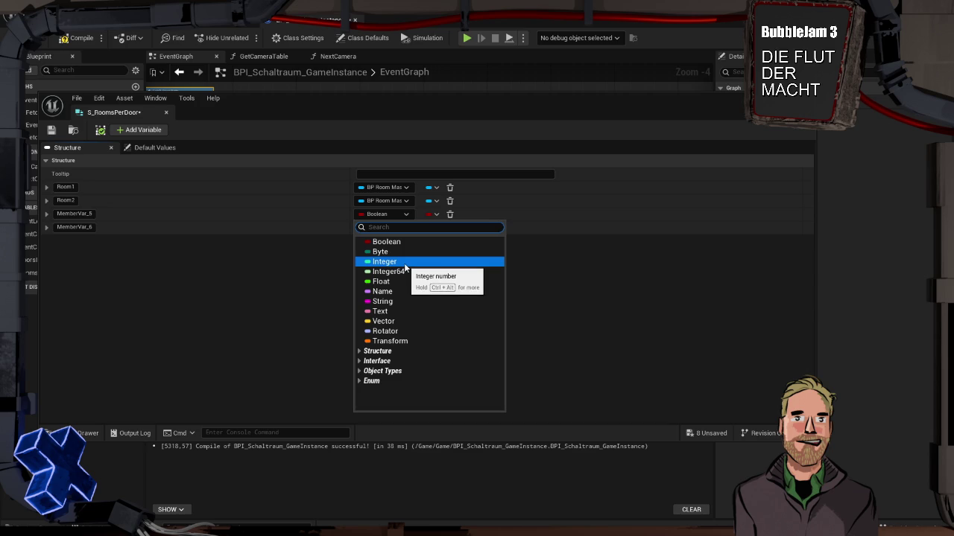
left_click(405, 263)
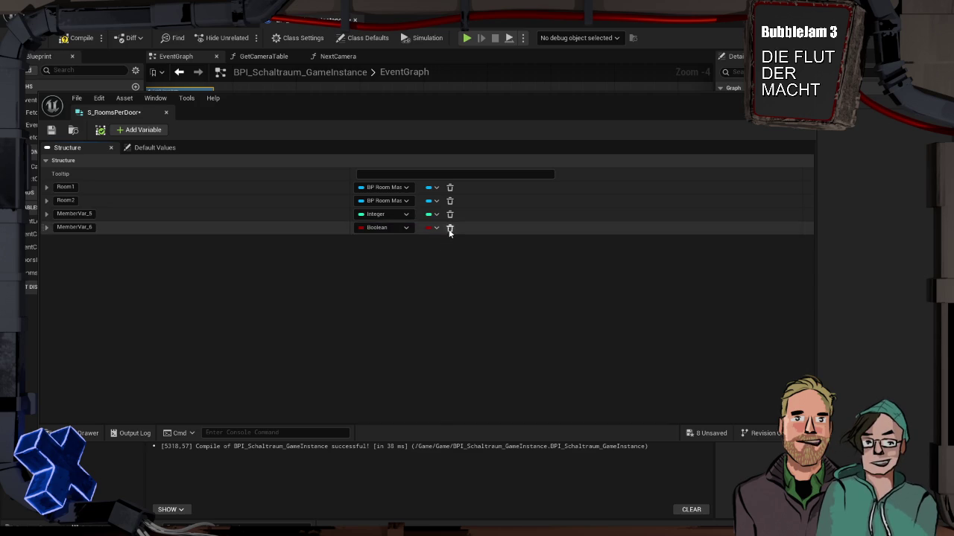
left_click(450, 227)
Step: Name the new Integer member 'ID' and save the structure
double_click(75, 213)
type("ID")
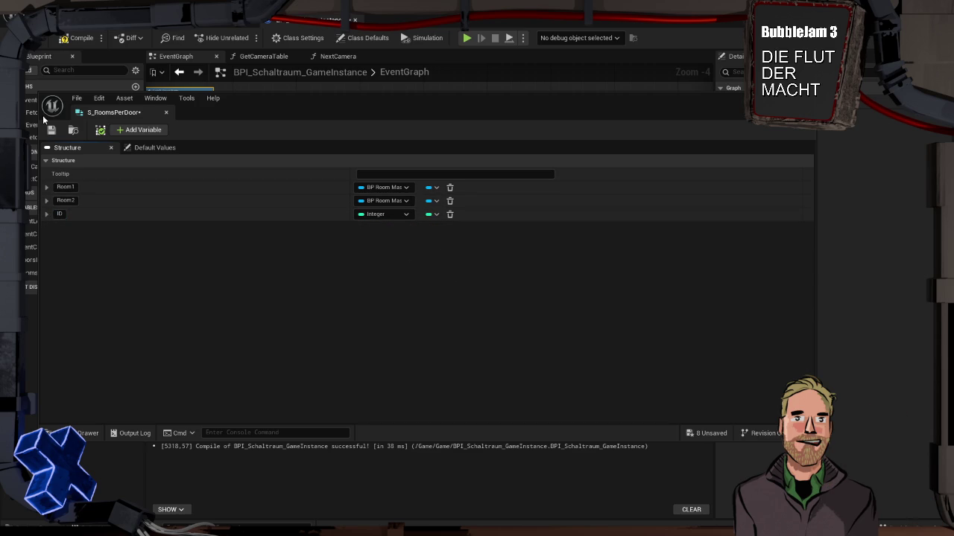
left_click(52, 131)
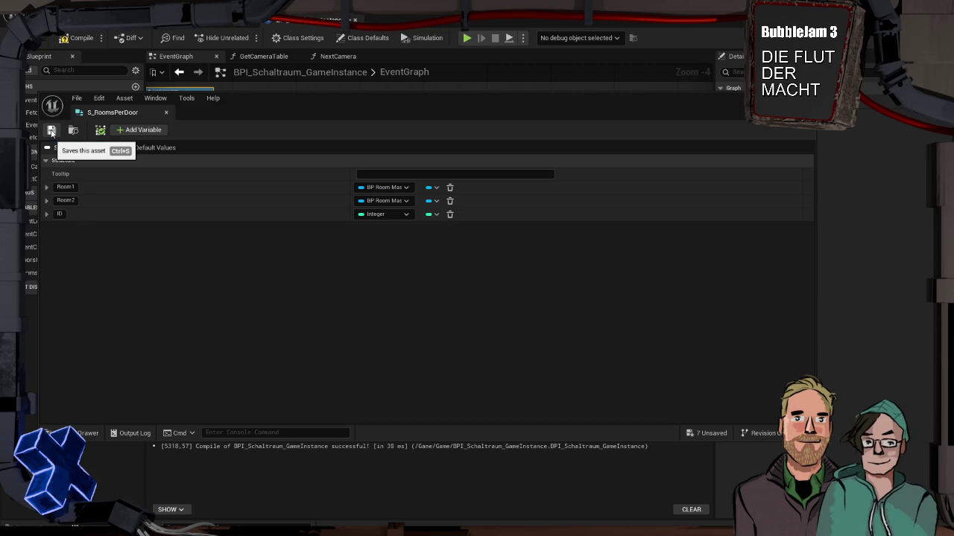
left_click(60, 214)
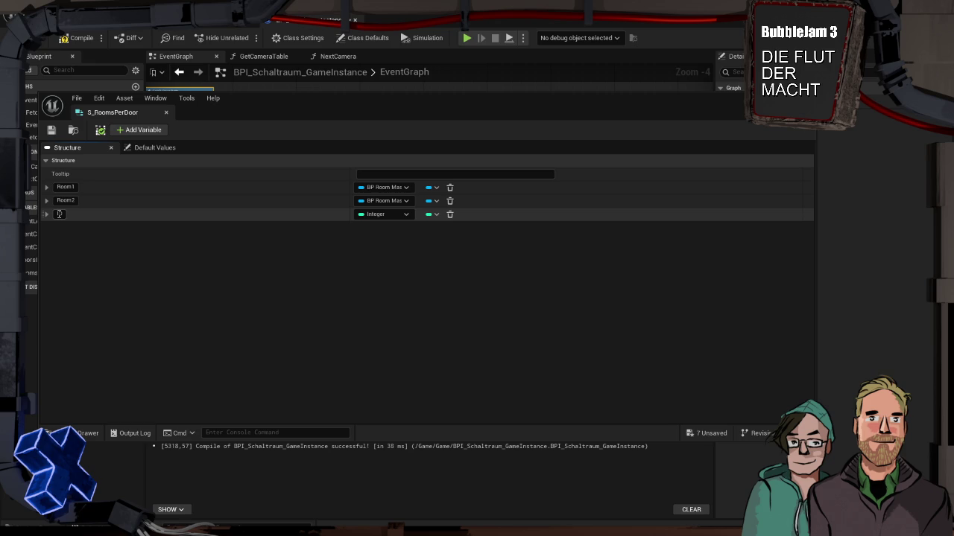
key("Return")
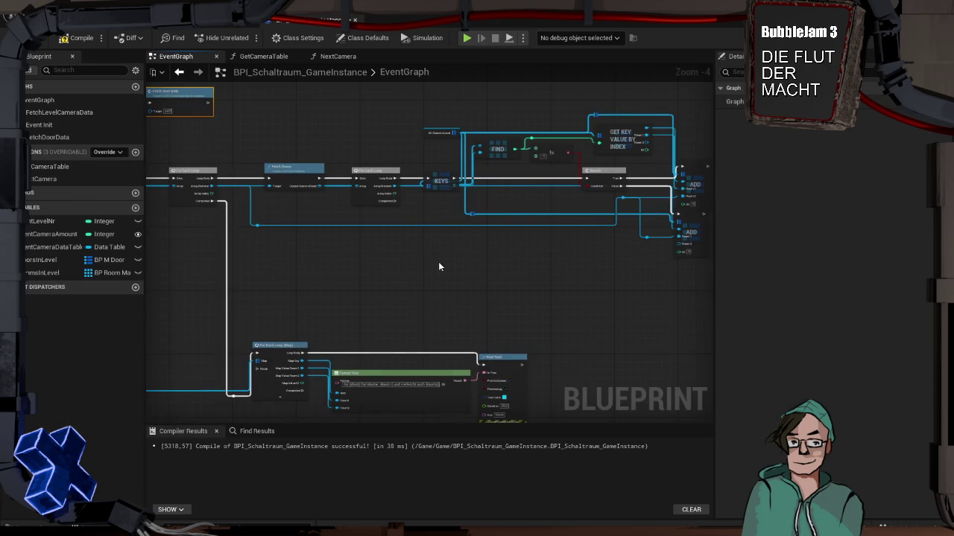
Step: Add a new Blueprint variable named DoorIDs
scroll(437, 280, "down", 3)
scroll(479, 196, "up", 3)
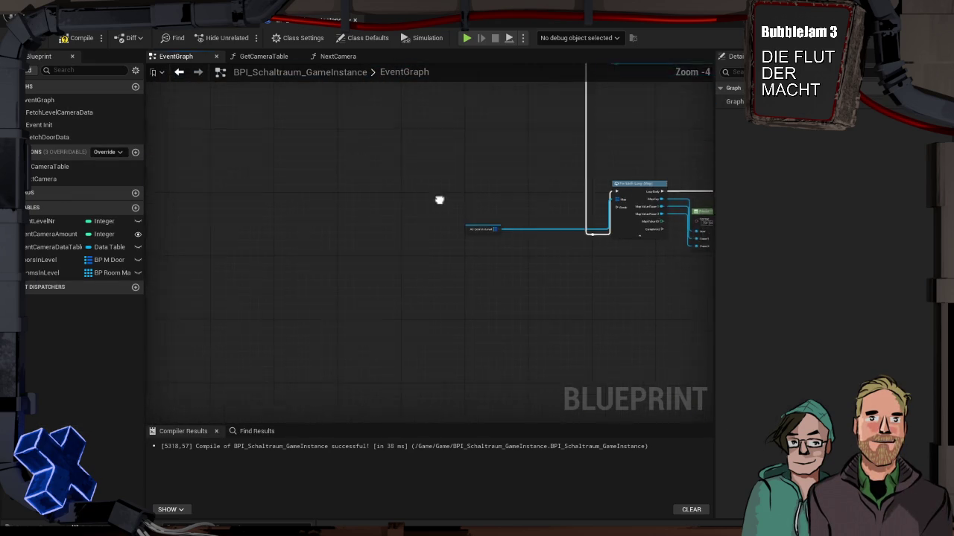
mouse_move(439, 198)
left_mouse_down()
mouse_move(280, 200)
mouse_move(700, 296)
left_mouse_up()
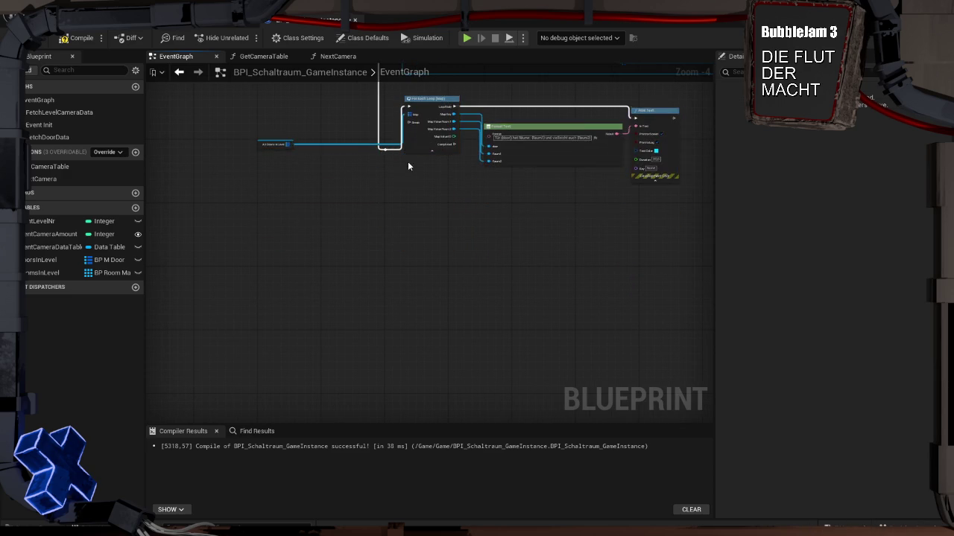
scroll(485, 274, "down", 2)
scroll(402, 261, "up", 2)
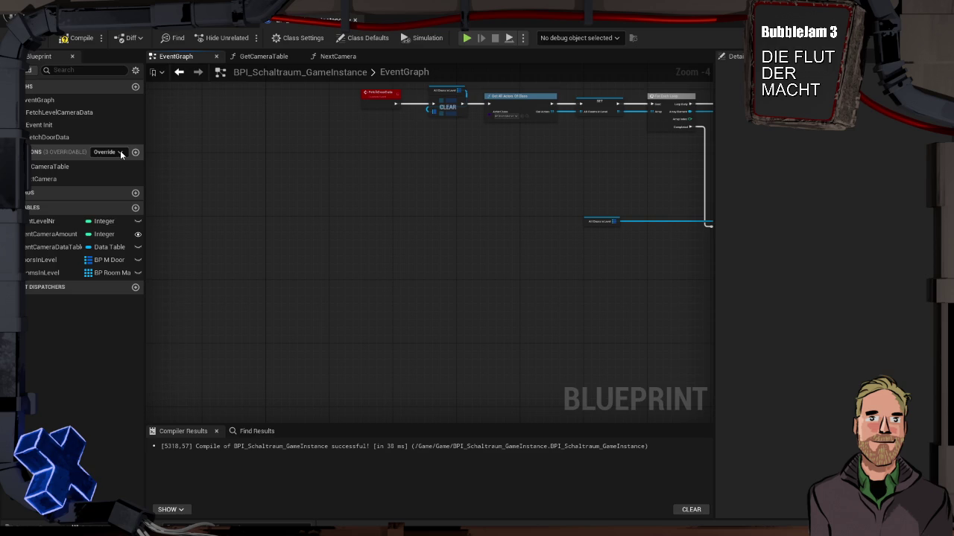
left_click(134, 208)
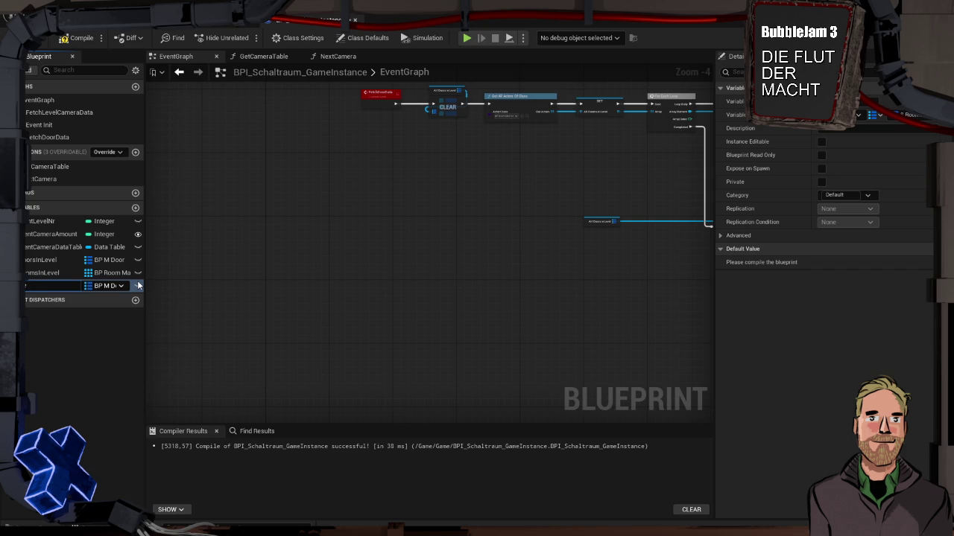
type("ID")
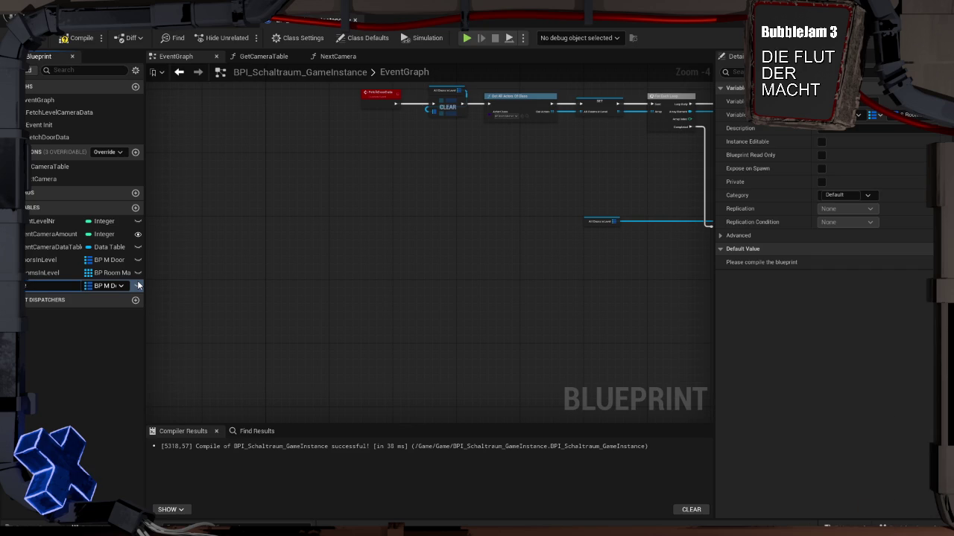
type("Os")
key("Return")
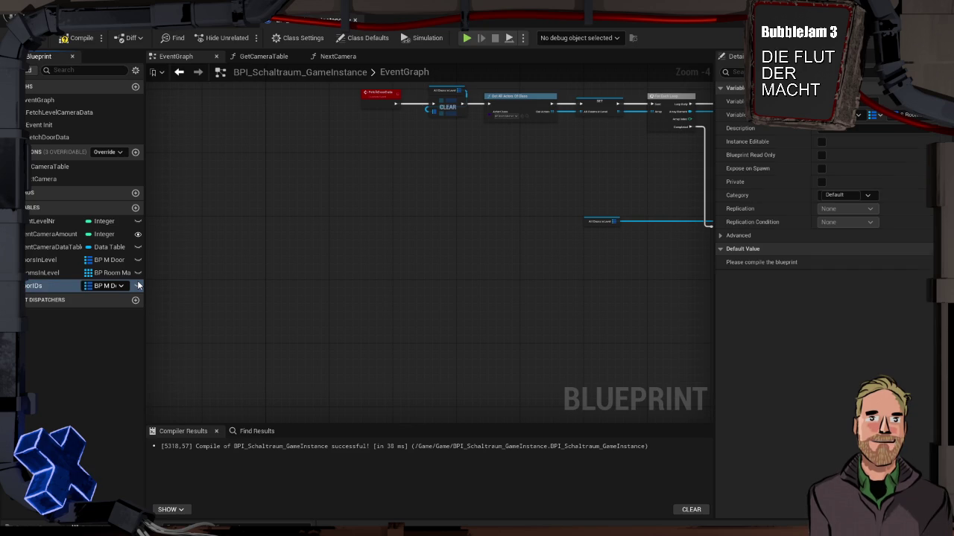
Step: Make DoorIDs an Integer array in Details and compile the Blueprint
left_click(120, 286)
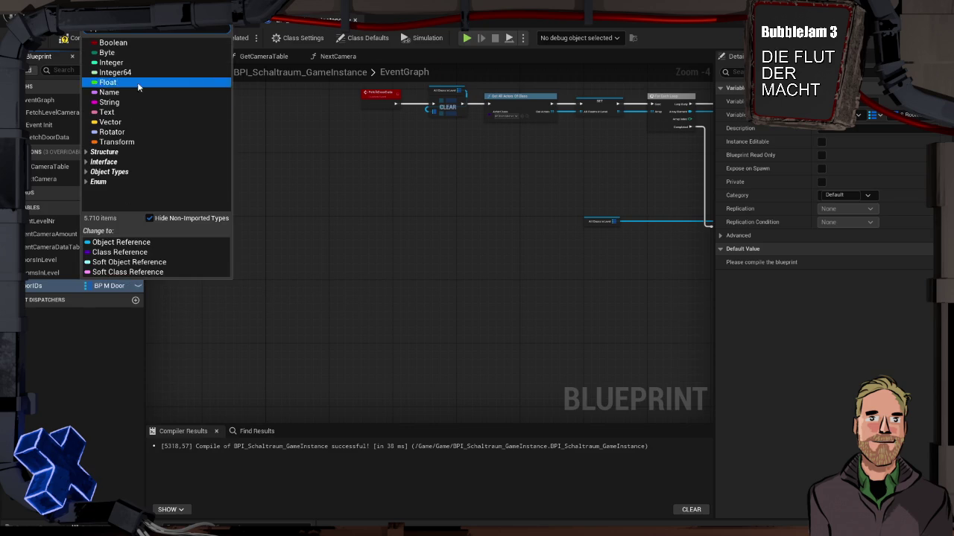
left_click(866, 115)
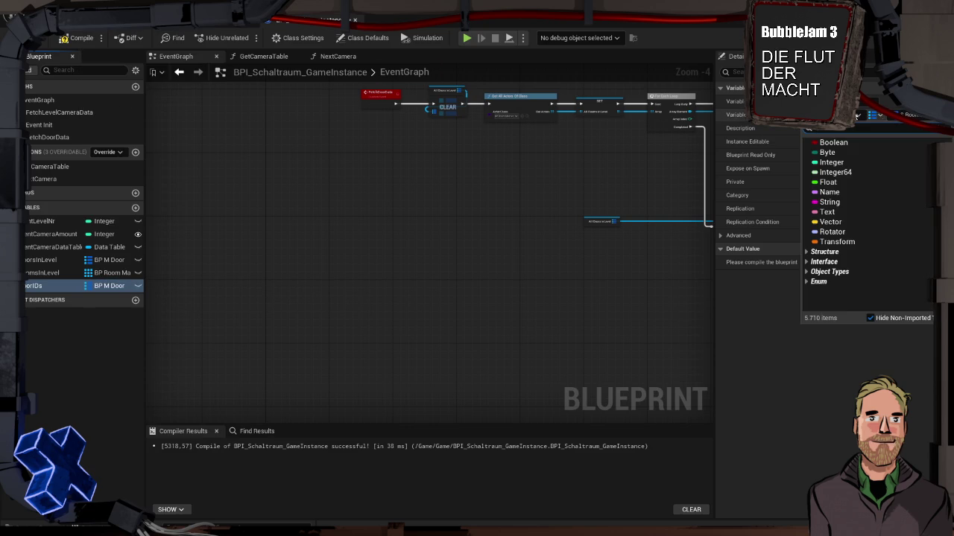
left_click(879, 116)
left_click(872, 143)
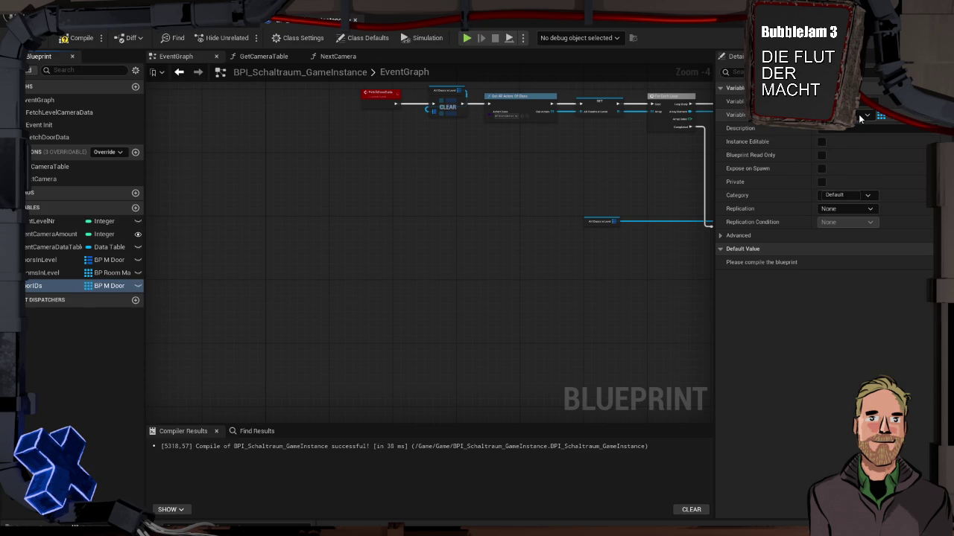
left_click(858, 114)
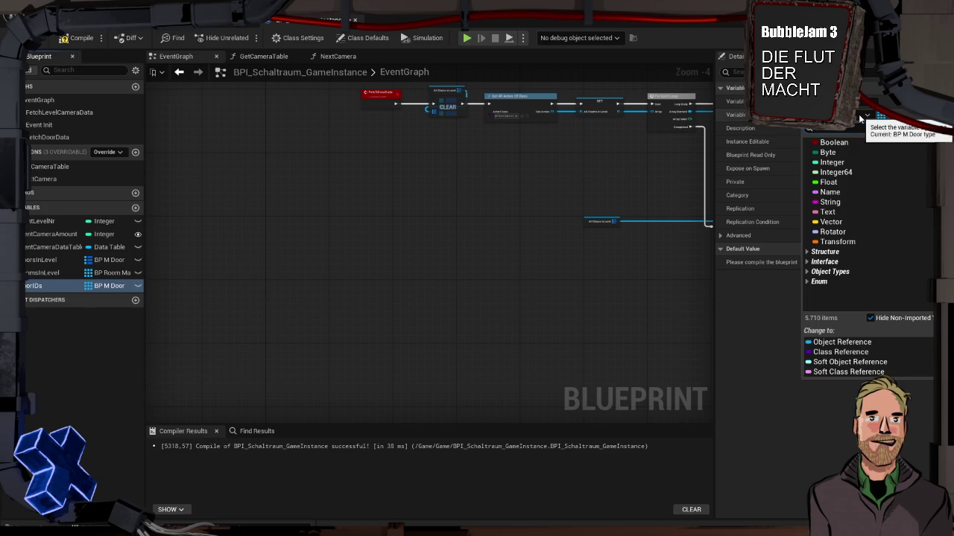
left_click(846, 162)
left_click(79, 38)
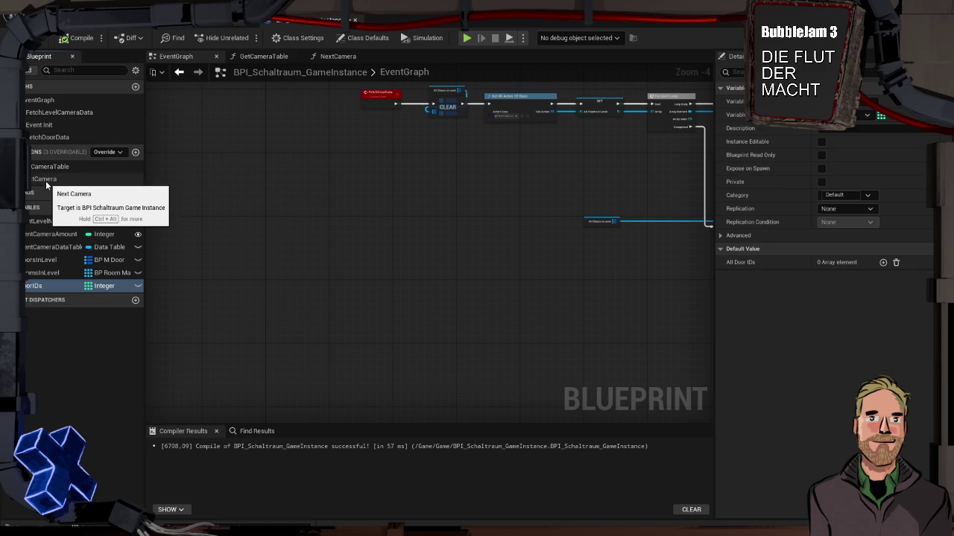
mouse_move(348, 107)
left_mouse_down()
mouse_move(401, 182)
mouse_move(336, 169)
left_mouse_up()
Step: Add a Clear node on DoorIDs and chain it into the existing Clear
mouse_move(45, 285)
left_mouse_down()
mouse_move(387, 154)
mouse_move(393, 178)
left_mouse_up()
left_click(413, 171)
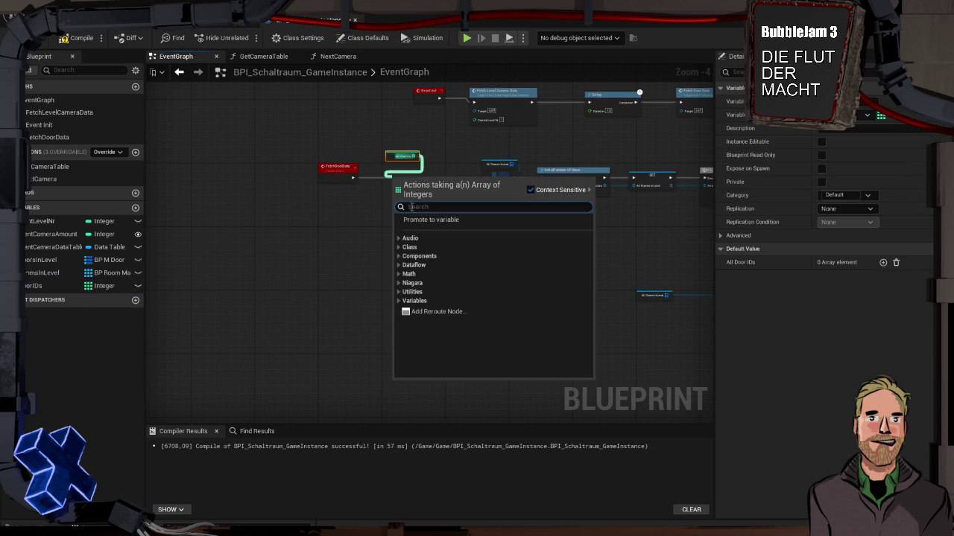
type("clear")
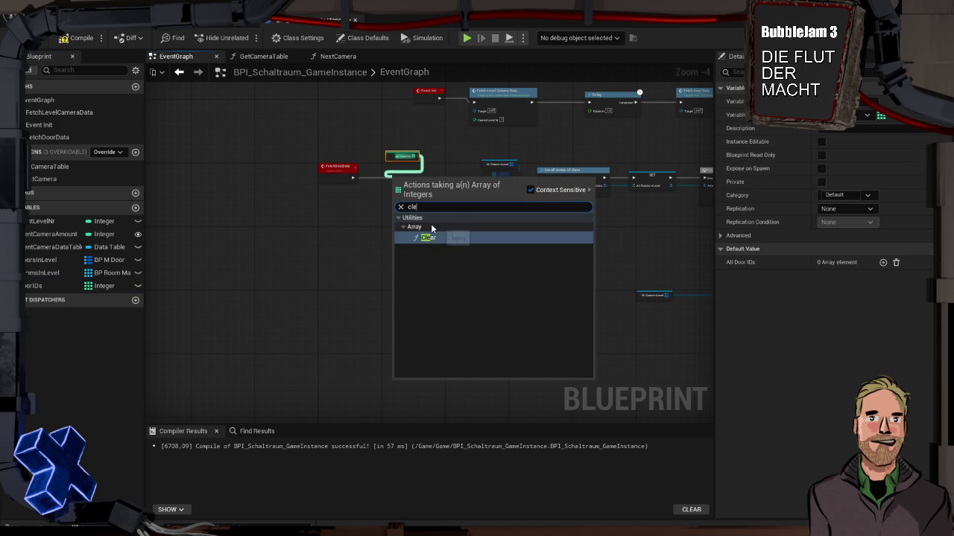
key("Return")
mouse_move(405, 181)
left_mouse_down()
mouse_move(510, 188)
mouse_move(481, 180)
left_mouse_up()
left_click(426, 179, "alt")
left_click_drag(425, 146, 316, 190)
Step: Line up FetchDoorData with the clear chain and add a new function
left_click_drag(408, 176, 445, 180)
left_click(379, 162)
left_click_drag(378, 162, 396, 163)
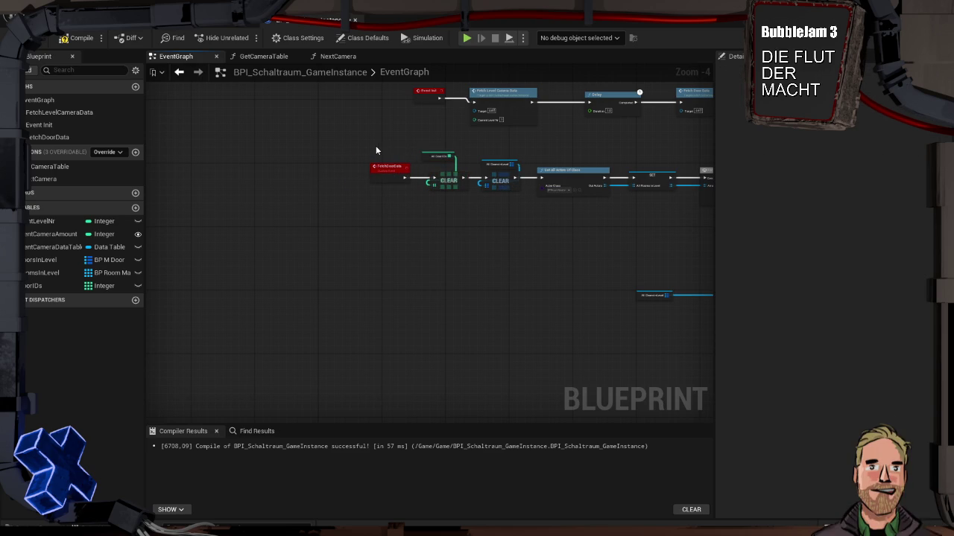
left_click(375, 145)
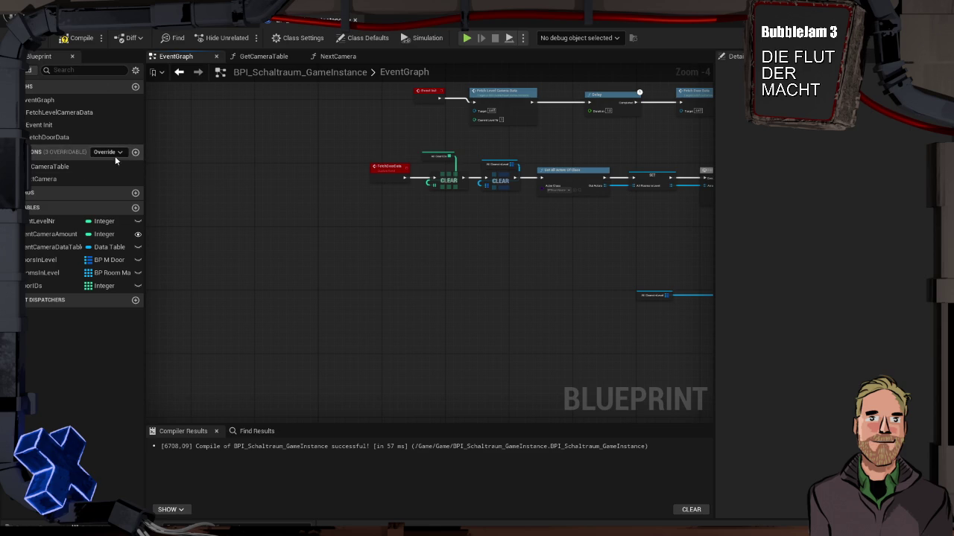
left_click(134, 153)
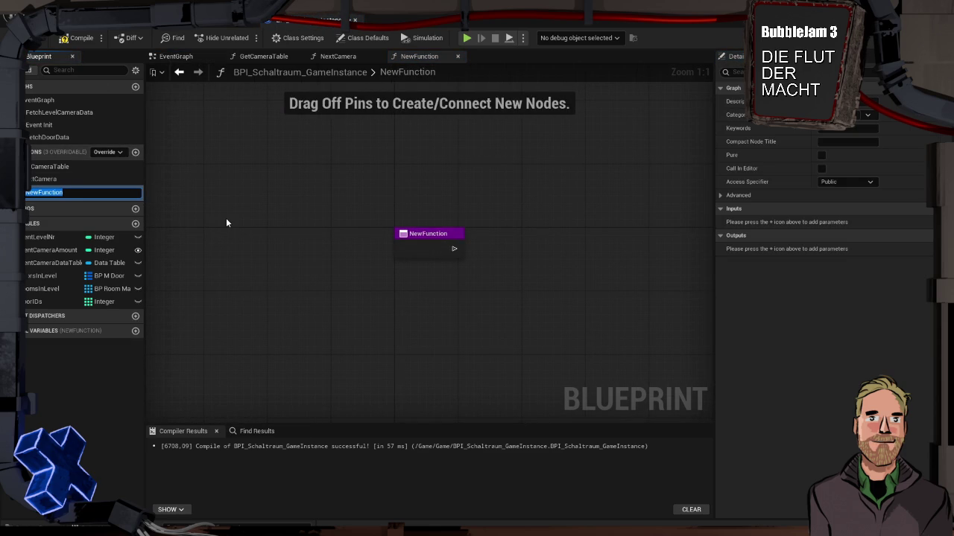
Step: Name the new function SetDoorID and move its entry node left
type("SetDoorID")
key("Return")
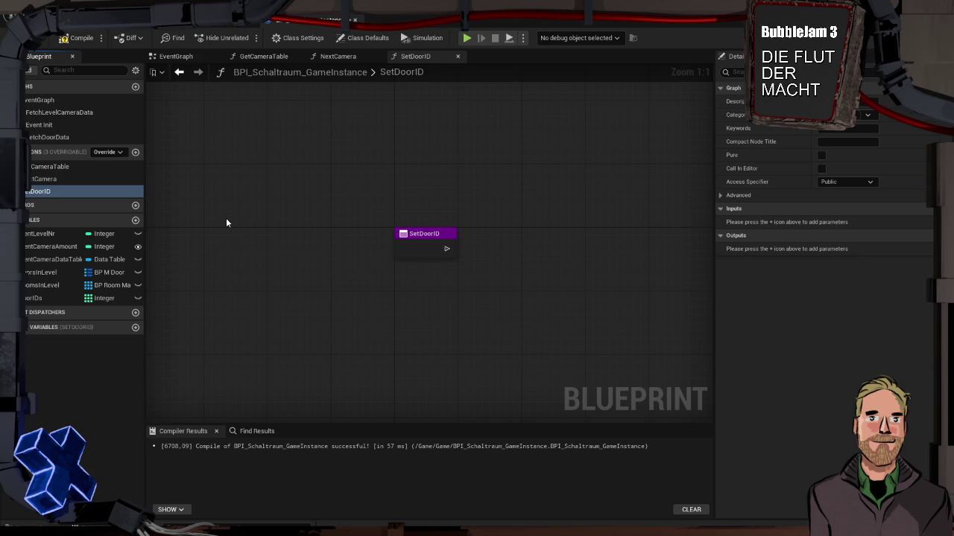
mouse_move(361, 216)
left_mouse_down()
mouse_move(298, 181)
mouse_move(274, 179)
left_mouse_up()
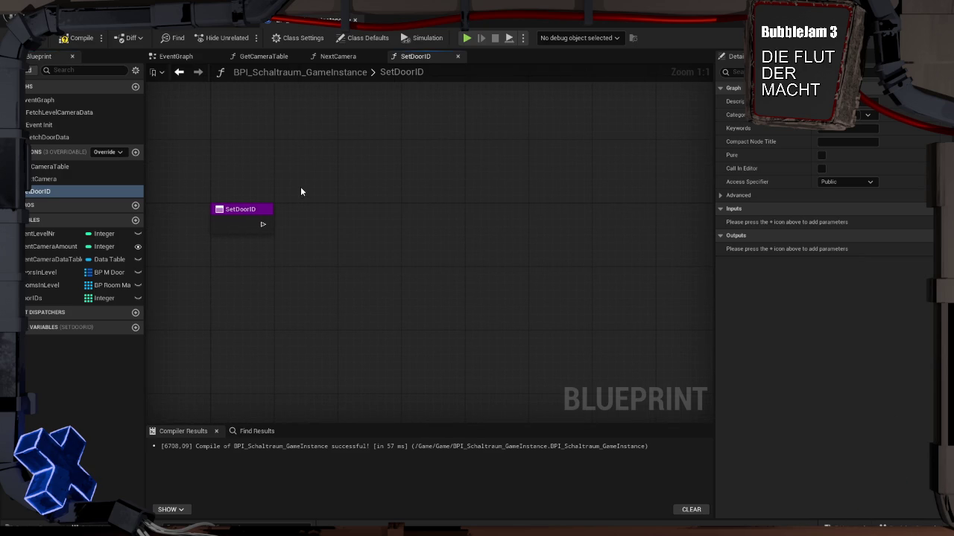
Step: Place a While Loop node and wire the SetDoorID entry into it
right_click(300, 186)
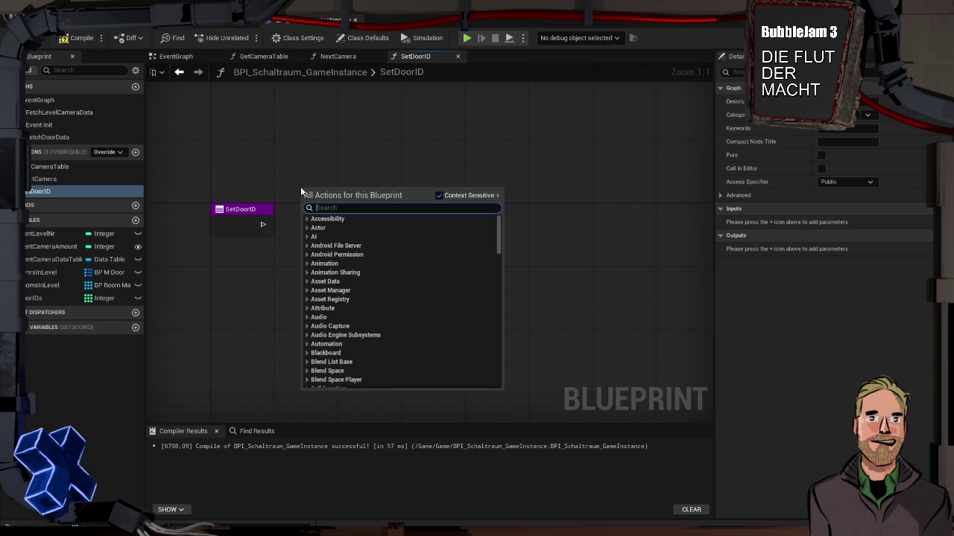
type("while")
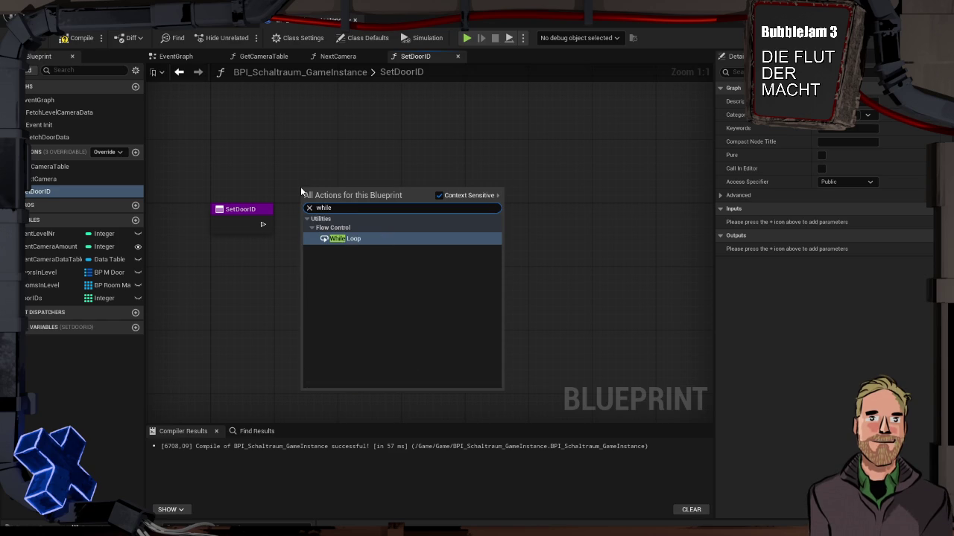
key("Return")
left_click_drag(373, 197, 414, 206)
mouse_move(267, 221)
left_mouse_down()
mouse_move(341, 222)
mouse_move(320, 230)
mouse_move(347, 215)
mouse_move(398, 215)
mouse_move(381, 215)
left_mouse_up()
left_click(364, 186)
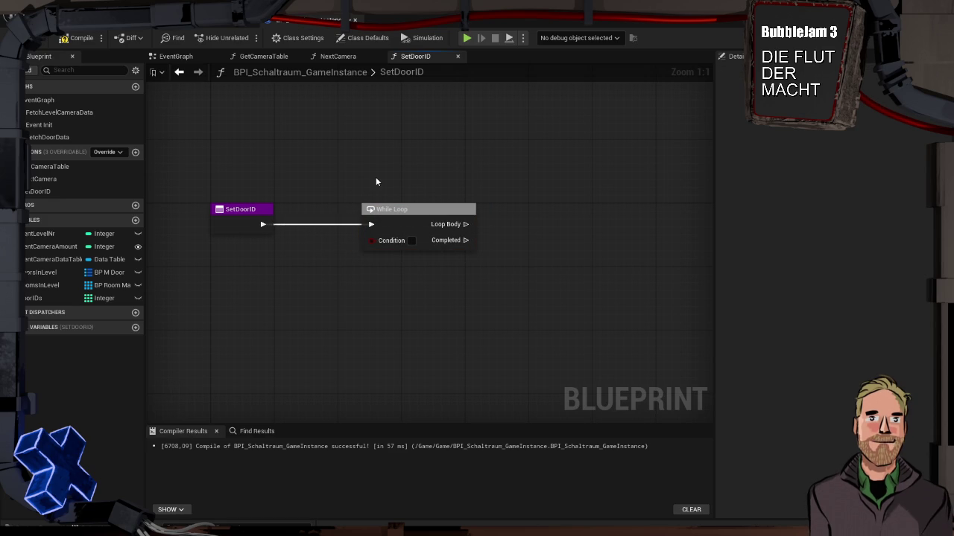
Step: Add a local single Boolean variable named Solved and recompile
left_click(135, 327)
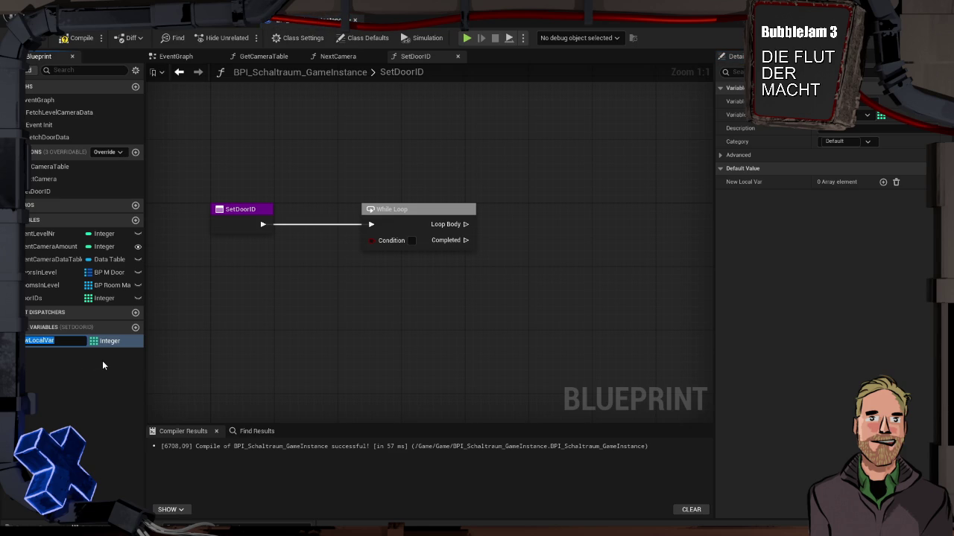
key("BackSpace")
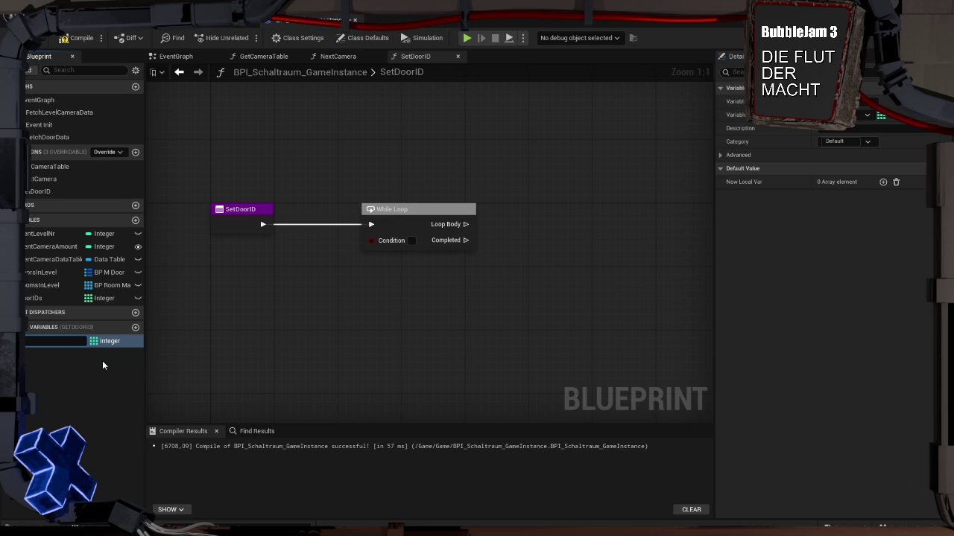
key("Return")
left_click(104, 340)
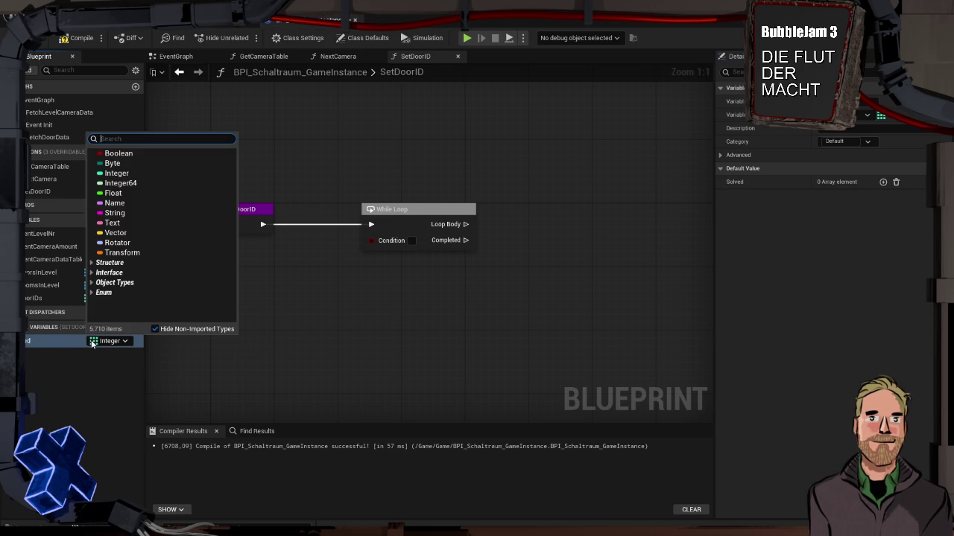
left_click(117, 153)
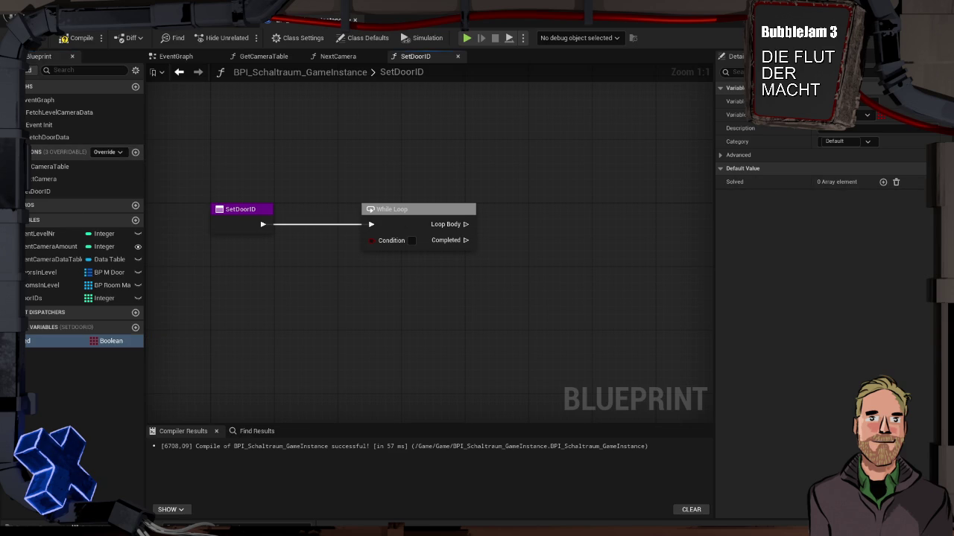
left_click(867, 115)
left_click(878, 133)
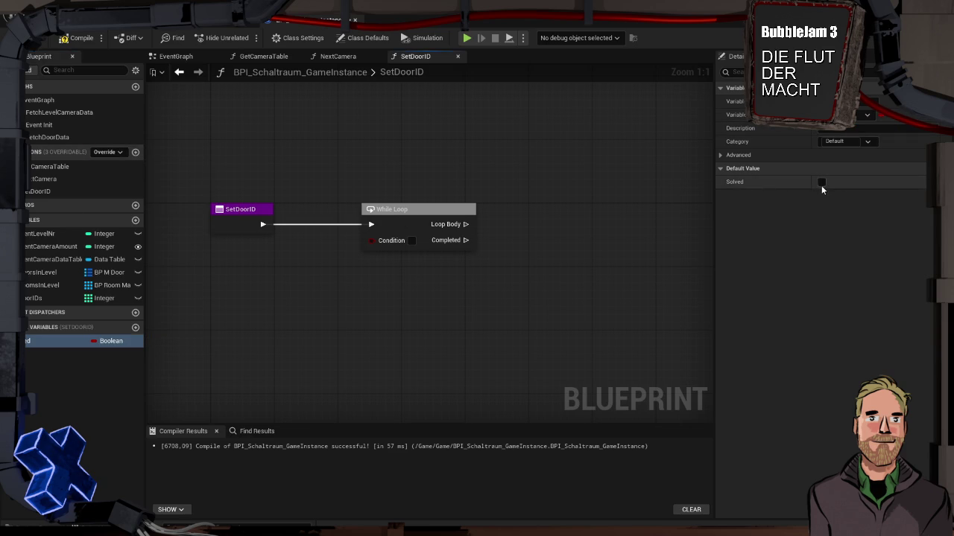
left_click(77, 37)
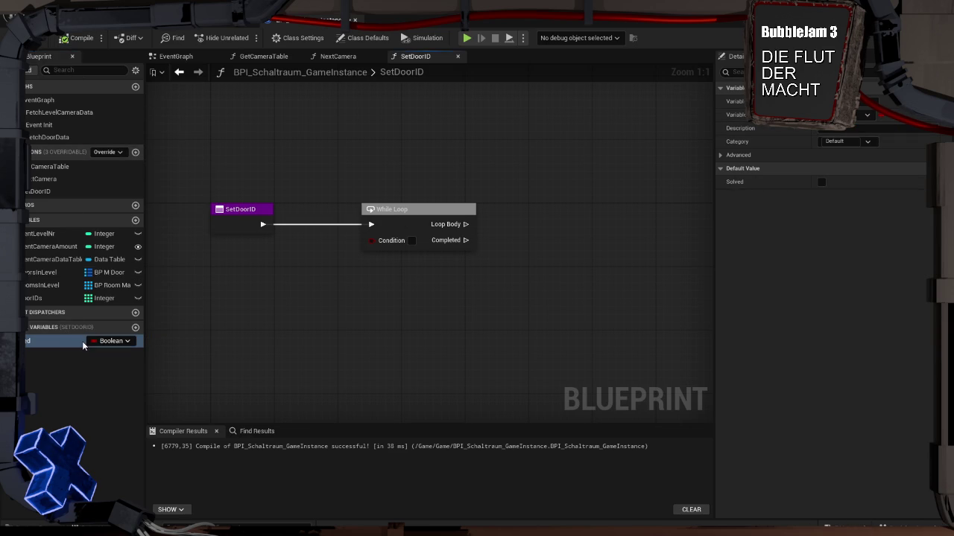
Step: Feed a Solved getter through a NOT node into the While Loop's Condition
mouse_move(84, 344)
left_mouse_down()
mouse_move(219, 262)
mouse_move(304, 262)
left_mouse_up()
left_click(253, 277)
type("not")
key("Return")
left_click_drag(369, 268, 371, 240)
left_click(327, 235)
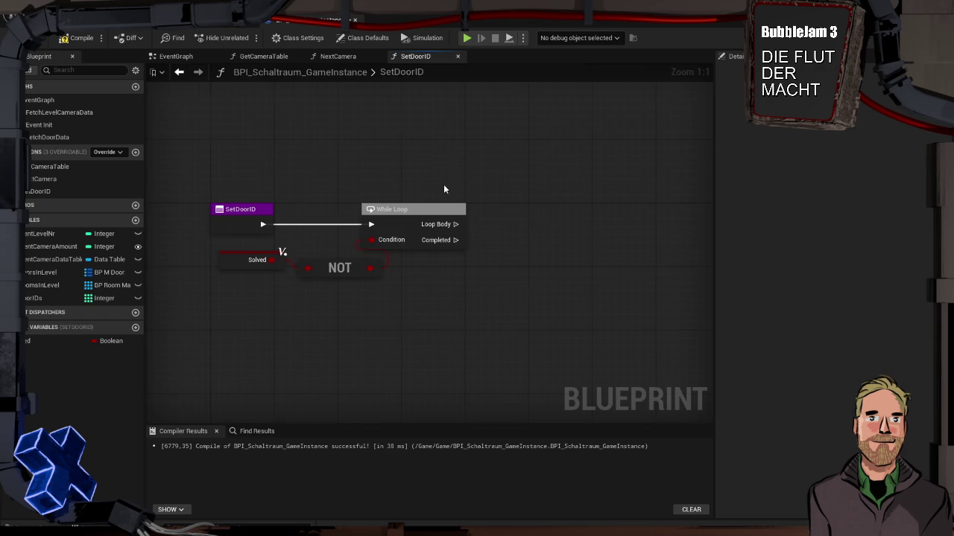
left_click_drag(444, 190, 380, 190)
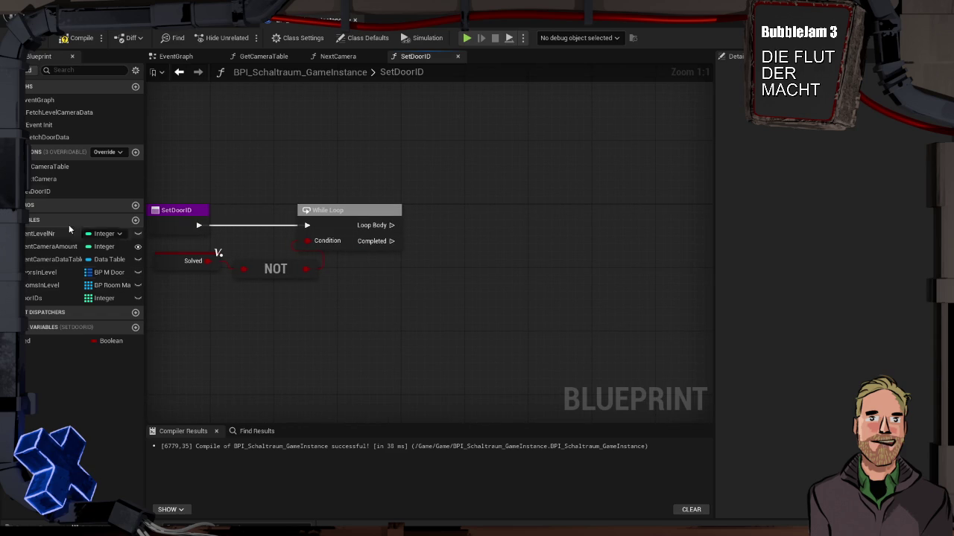
Step: Add a Random Integer in Range node with Min 1, Max 6, and tidy the conversion nodes
right_click(415, 164)
type("random in")
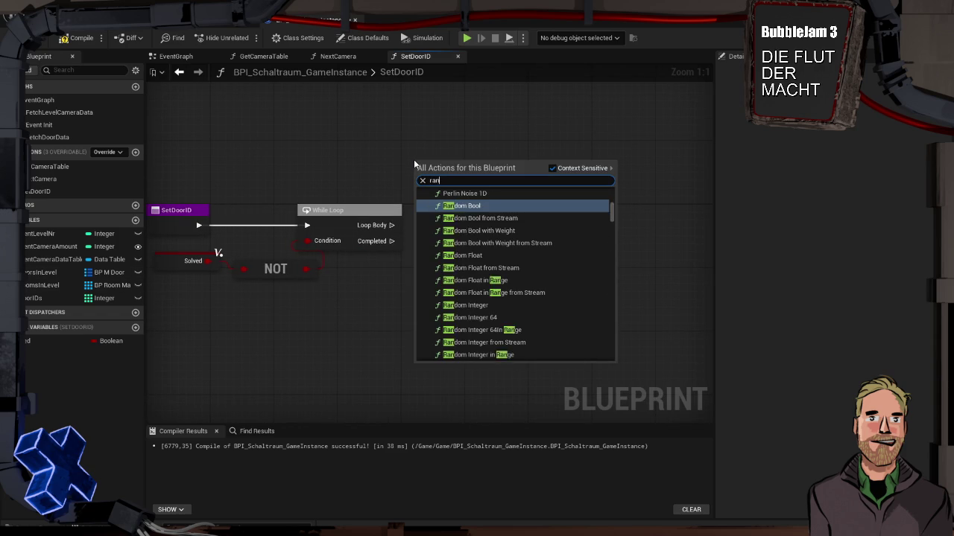
key("Down")
key("Down")
key("Down")
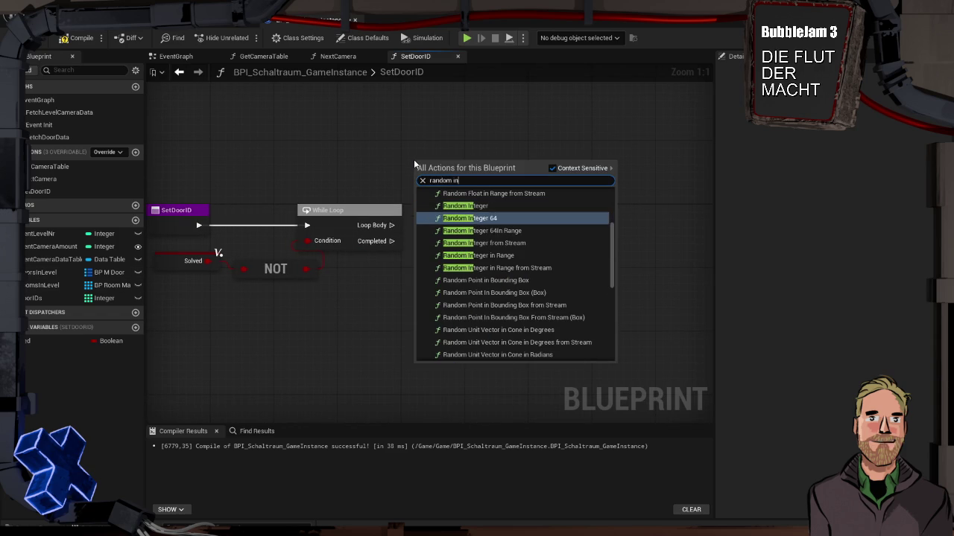
key("Return")
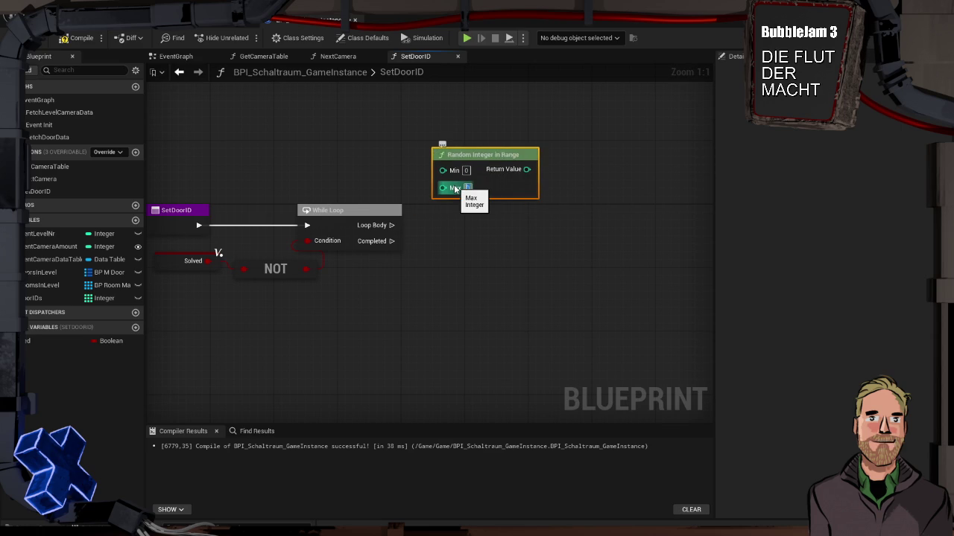
type("1")
key("Tab")
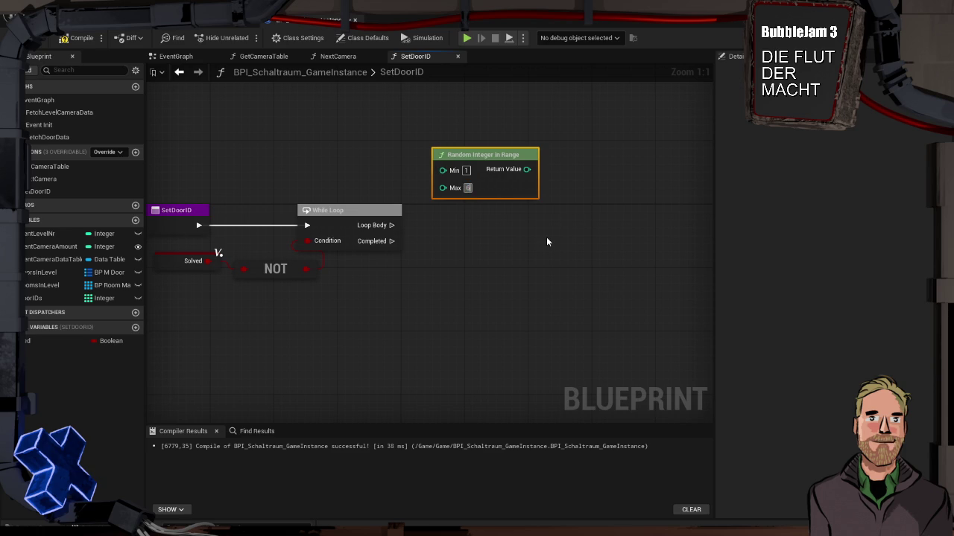
left_click_drag(480, 170, 349, 158)
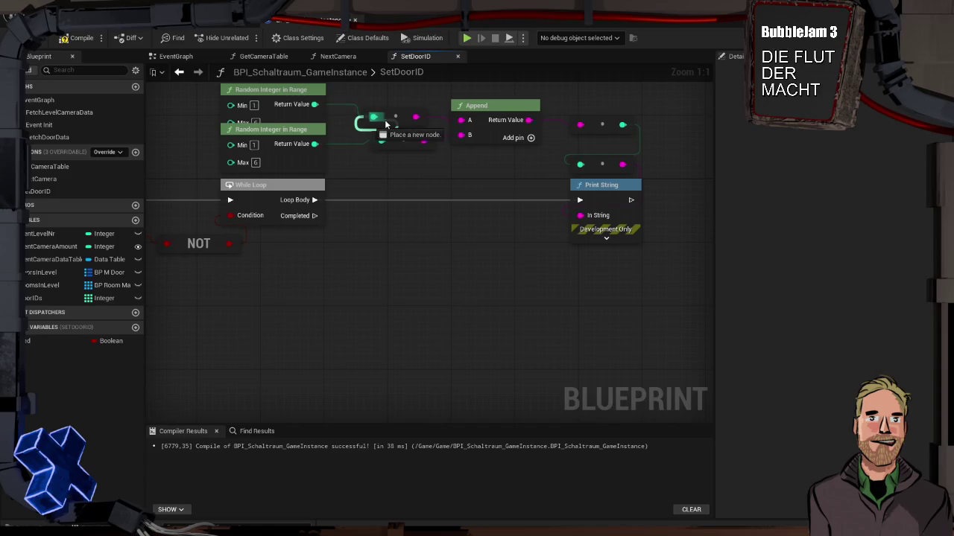
left_click_drag(396, 118, 386, 112)
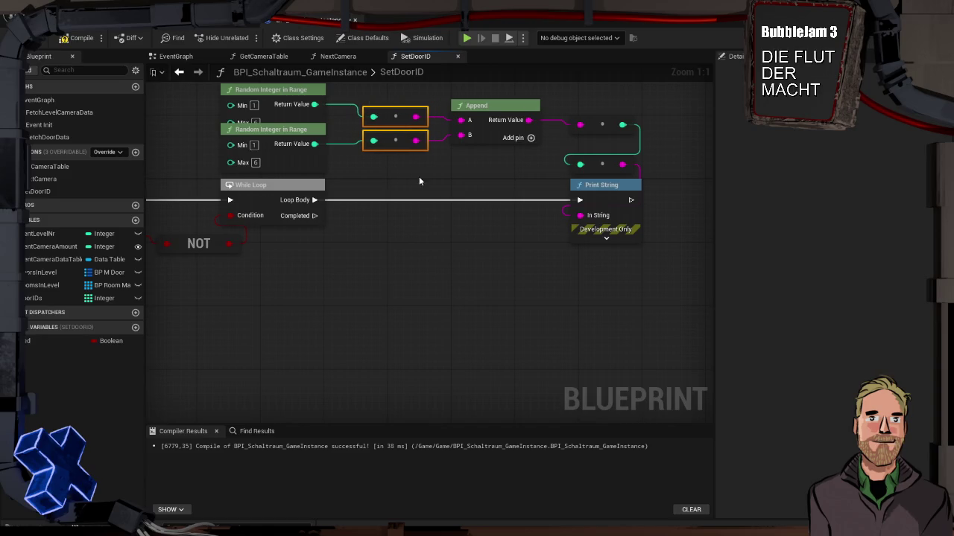
left_click(292, 281)
mouse_move(362, 272)
left_mouse_down()
mouse_move(351, 253)
mouse_move(502, 247)
mouse_move(289, 238)
left_mouse_up()
mouse_move(251, 170)
left_mouse_down()
mouse_move(407, 216)
mouse_move(297, 272)
left_mouse_up()
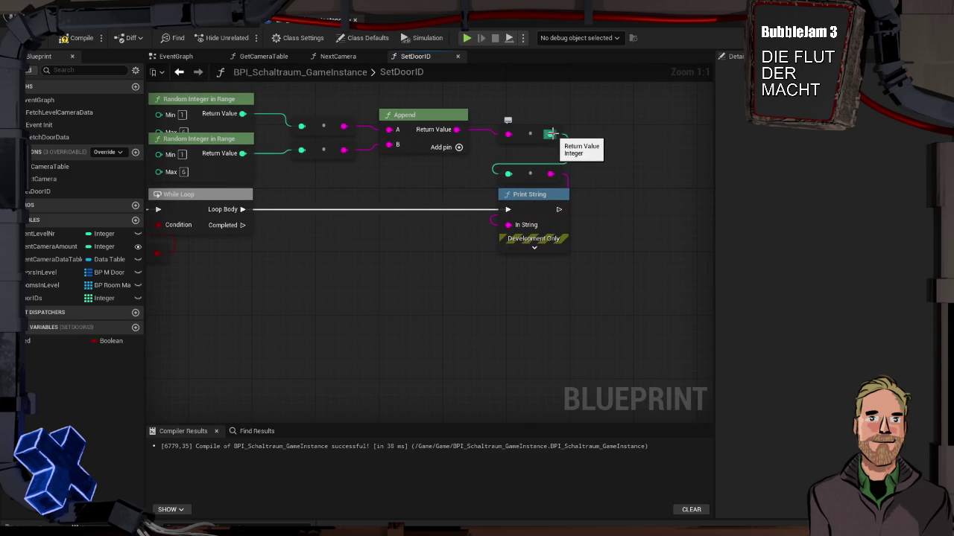
Step: Place an All Door IDs getter and create a Find node from it
mouse_move(60, 295)
left_mouse_down()
mouse_move(593, 179)
mouse_move(612, 128)
left_mouse_up()
left_click(640, 147)
left_click_drag(641, 171, 538, 172)
left_click_drag(561, 133, 605, 136)
type("not")
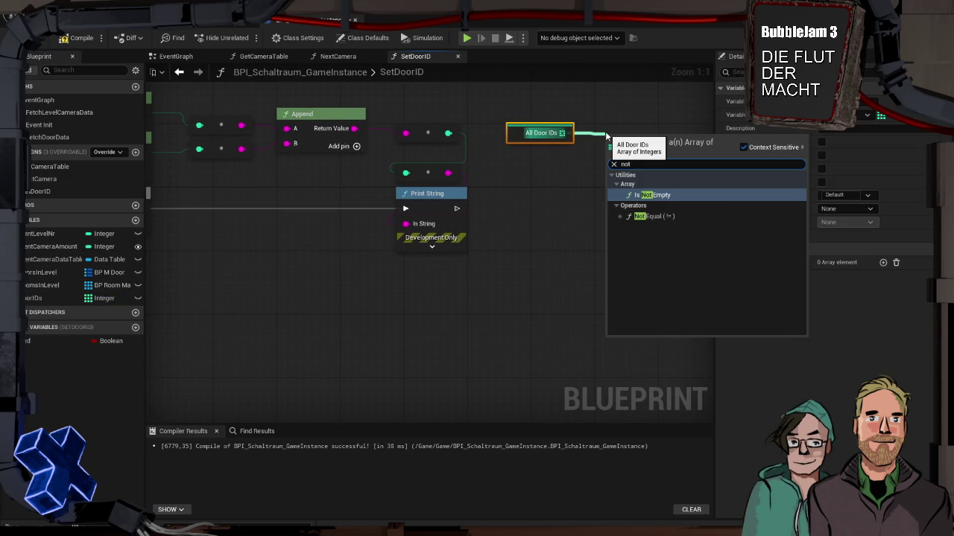
key("BackSpace")
key("BackSpace")
key("BackSpace")
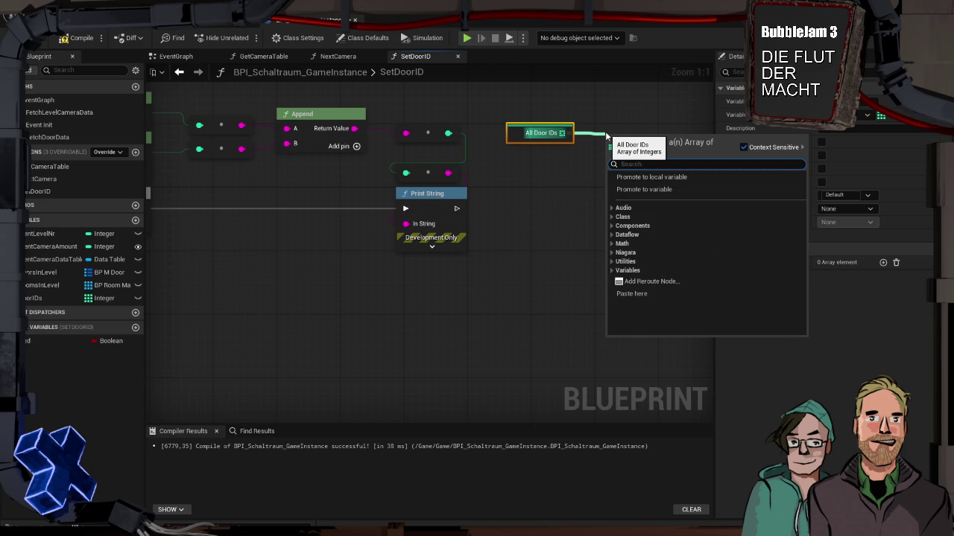
type("find")
key("Return")
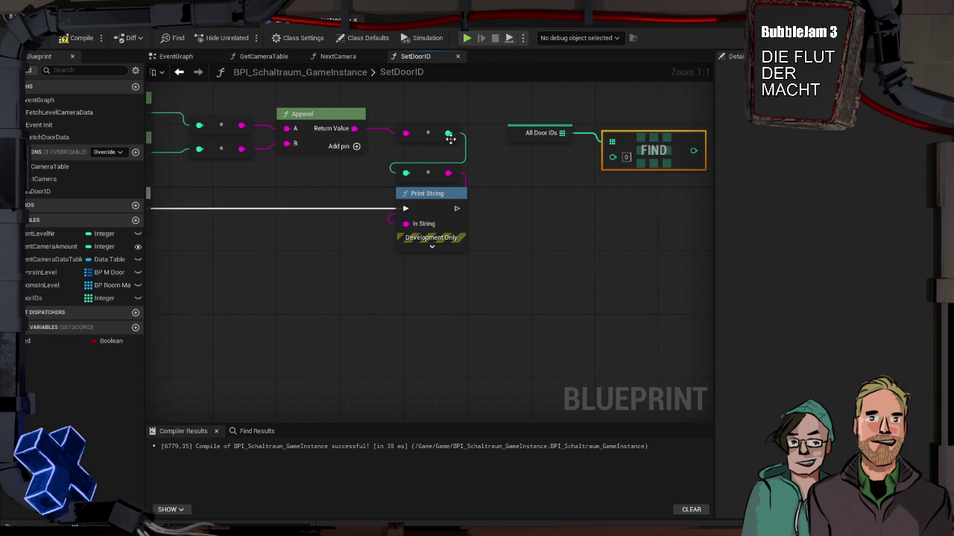
Step: Wire the generated ID into Find's item and add an Equal check against -1
mouse_move(617, 158)
left_mouse_down()
mouse_move(469, 158)
mouse_move(448, 133)
mouse_move(514, 163)
mouse_move(470, 169)
left_mouse_up()
double_click(482, 140)
left_click(514, 163)
left_click_drag(580, 127, 614, 132)
type("=")
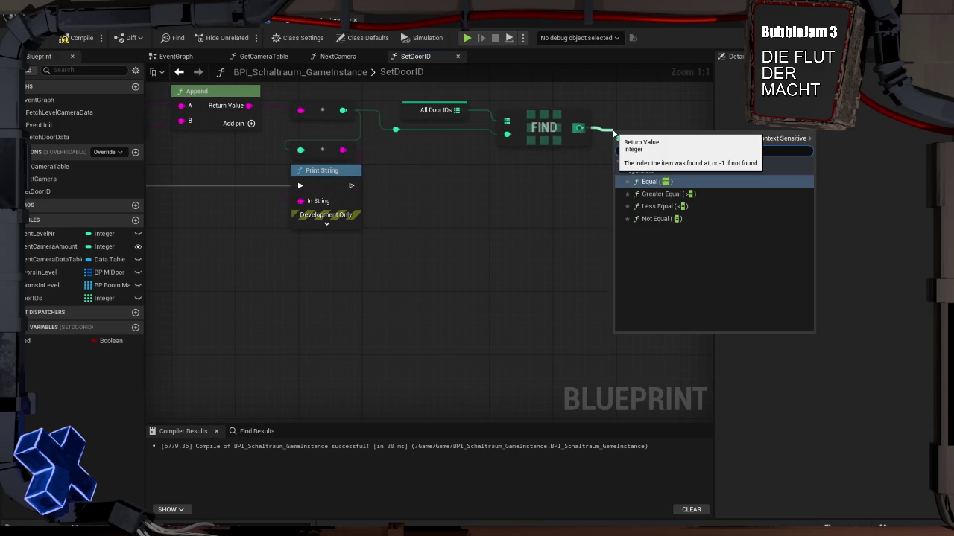
key("Return")
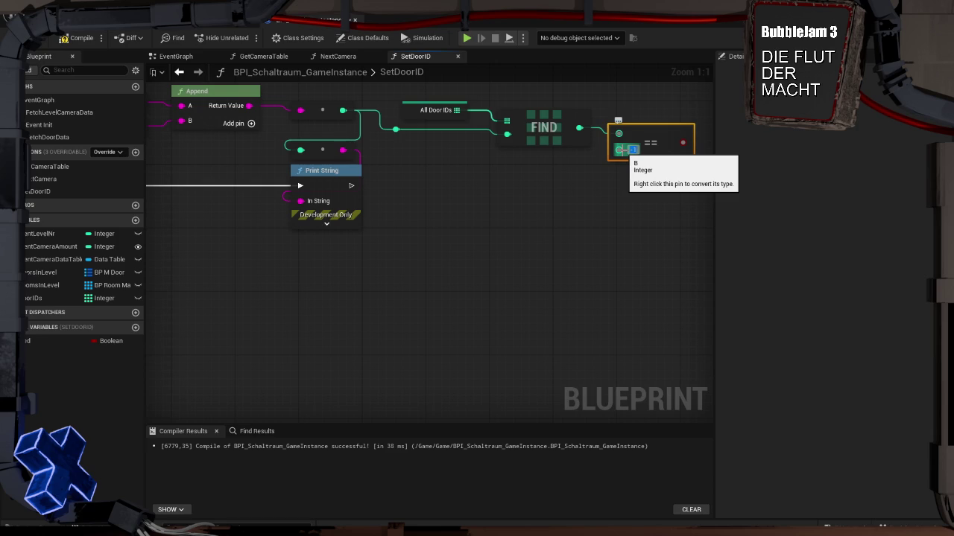
Step: Drive a Branch from the comparison and run it after Print String
left_click_drag(540, 210, 422, 206)
left_click_drag(571, 131, 628, 186)
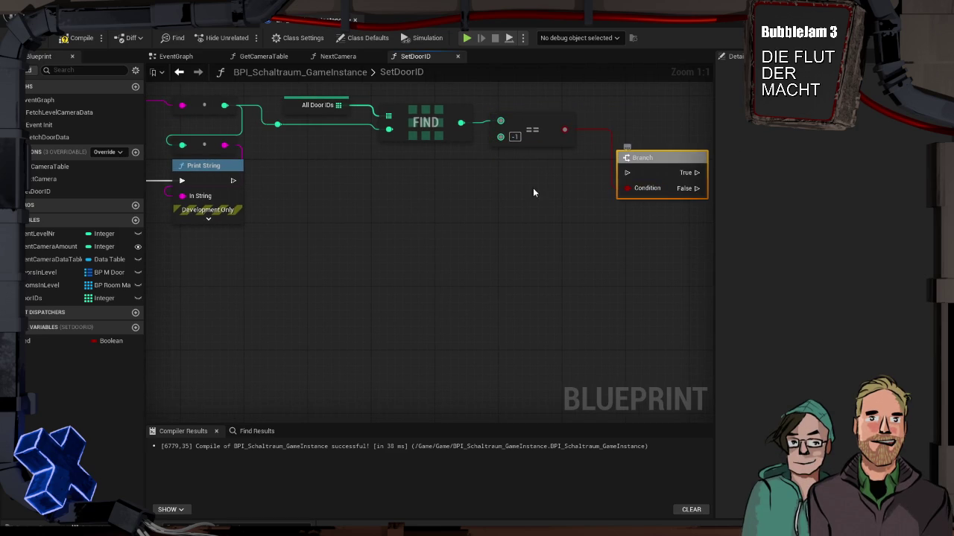
left_click_drag(232, 180, 586, 180)
left_click(611, 153)
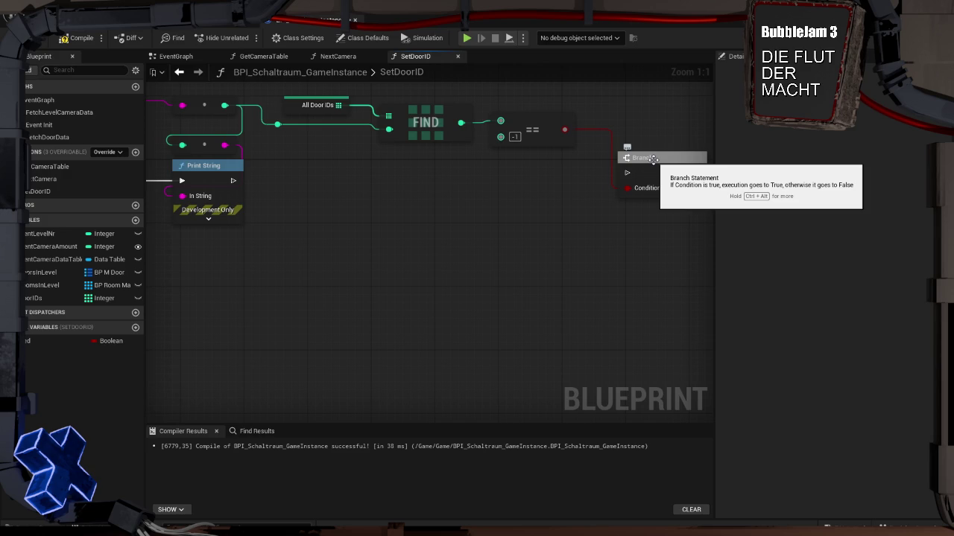
left_click_drag(234, 180, 632, 179)
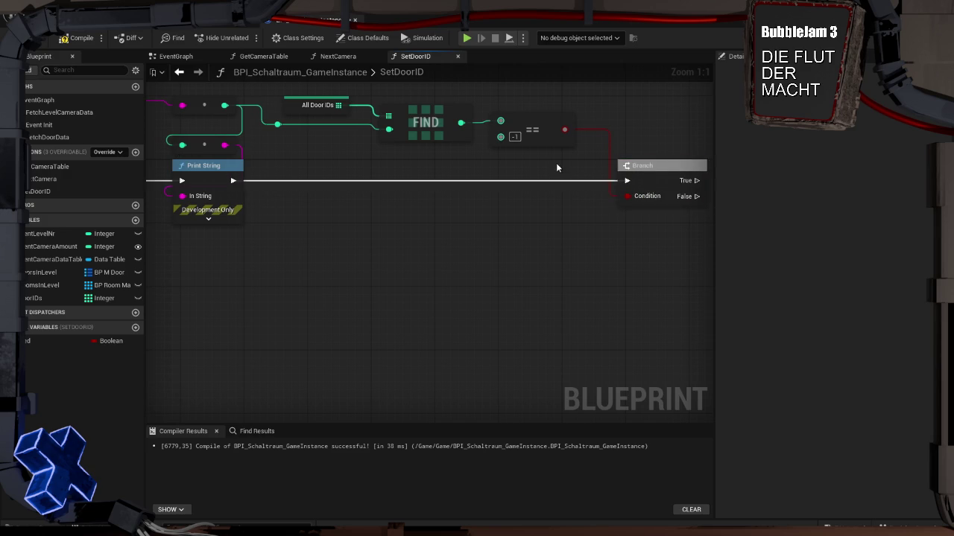
left_click_drag(557, 167, 276, 160)
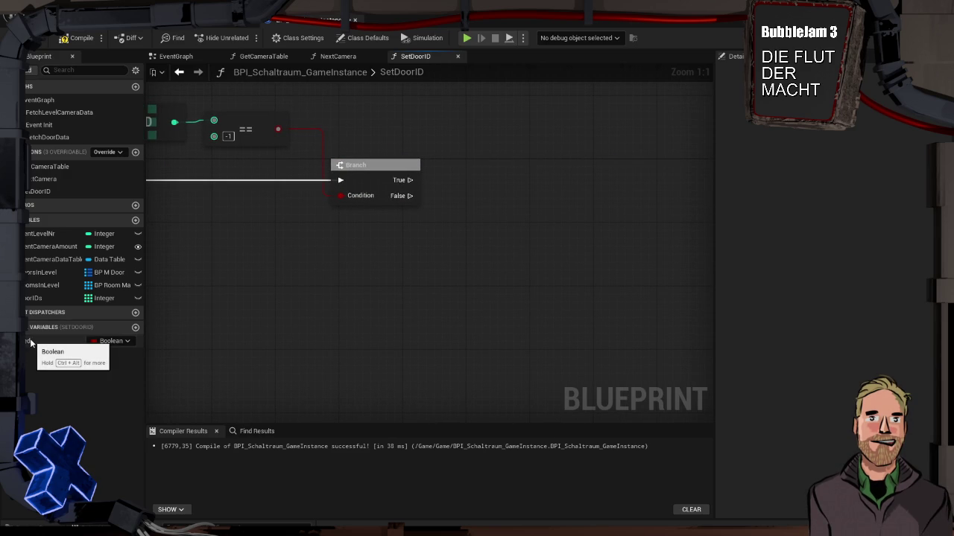
Step: Move the Branch right and add a SET Solved node
left_click_drag(29, 343, 451, 358)
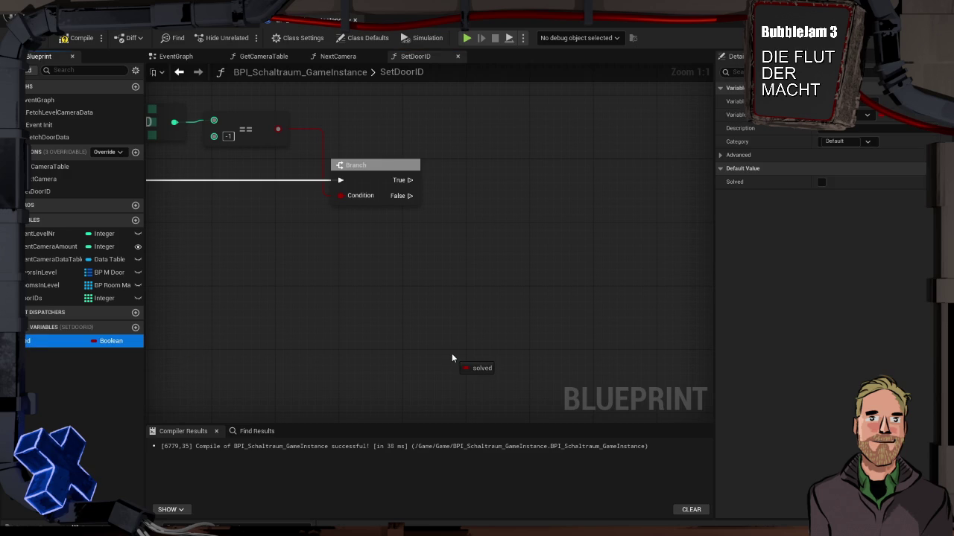
left_click_drag(373, 167, 475, 166)
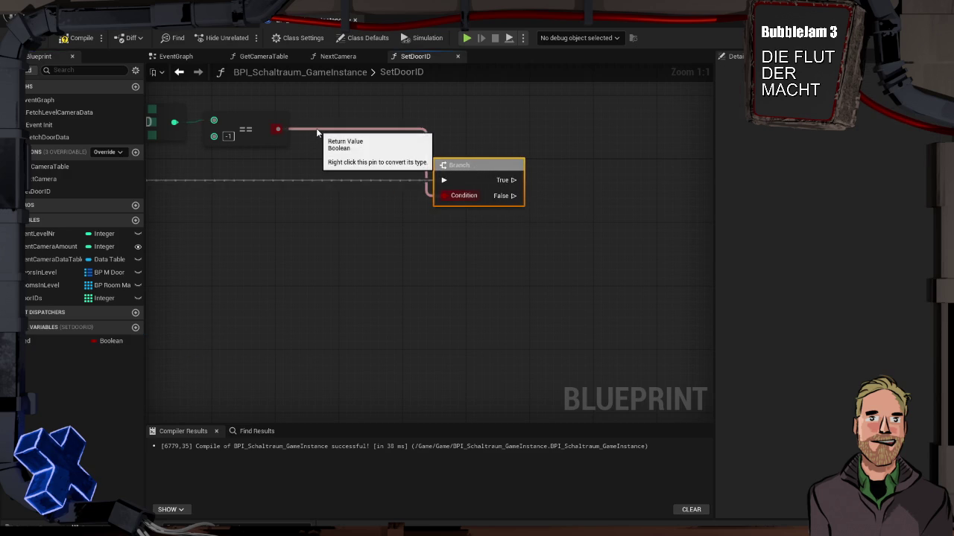
left_click(316, 132)
mouse_move(48, 339)
left_mouse_down()
mouse_move(293, 142)
mouse_move(341, 181)
left_mouse_up()
left_click(304, 150)
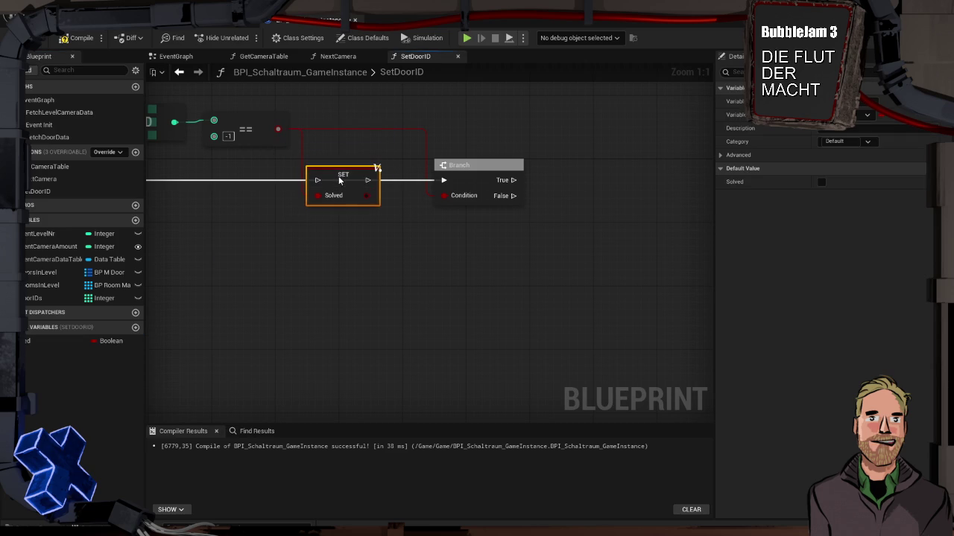
Step: Chain Print String into SET Solved, then SET Solved into the Branch
left_click_drag(254, 205, 430, 214)
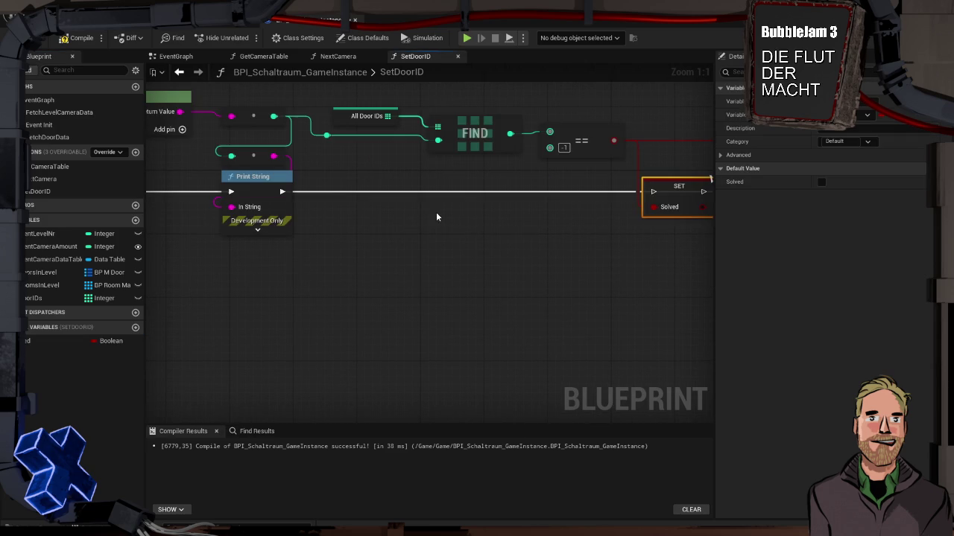
left_click_drag(282, 192, 647, 190)
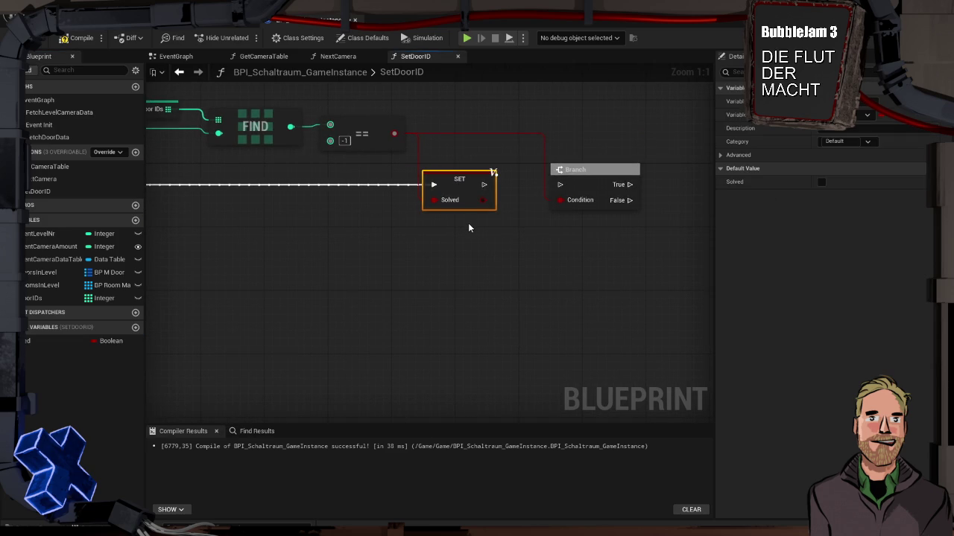
mouse_move(484, 184)
left_mouse_down()
mouse_move(560, 187)
mouse_move(467, 204)
left_mouse_up()
left_click_drag(472, 156, 441, 158)
scroll(368, 173, "down", 2)
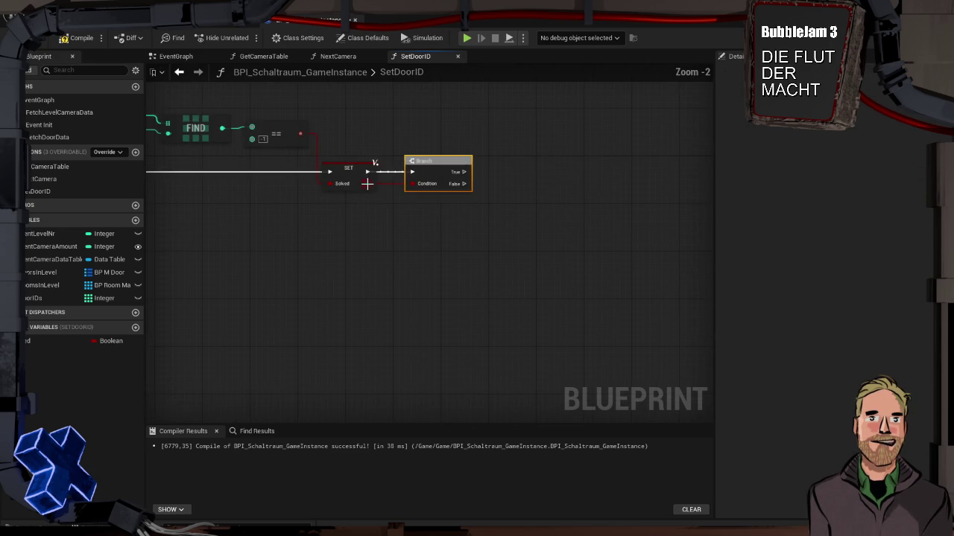
left_click_drag(368, 173, 561, 227)
mouse_move(347, 233)
left_mouse_down()
mouse_move(432, 211)
mouse_move(511, 210)
mouse_move(268, 209)
left_mouse_up()
scroll(514, 211, "down", 1)
scroll(522, 213, "down", 1)
mouse_move(262, 146)
left_mouse_down()
mouse_move(435, 142)
mouse_move(517, 161)
left_mouse_up()
Step: Place an ADD node on All Door IDs, fed by Branch True and the door ID value
type("add")
key("Return")
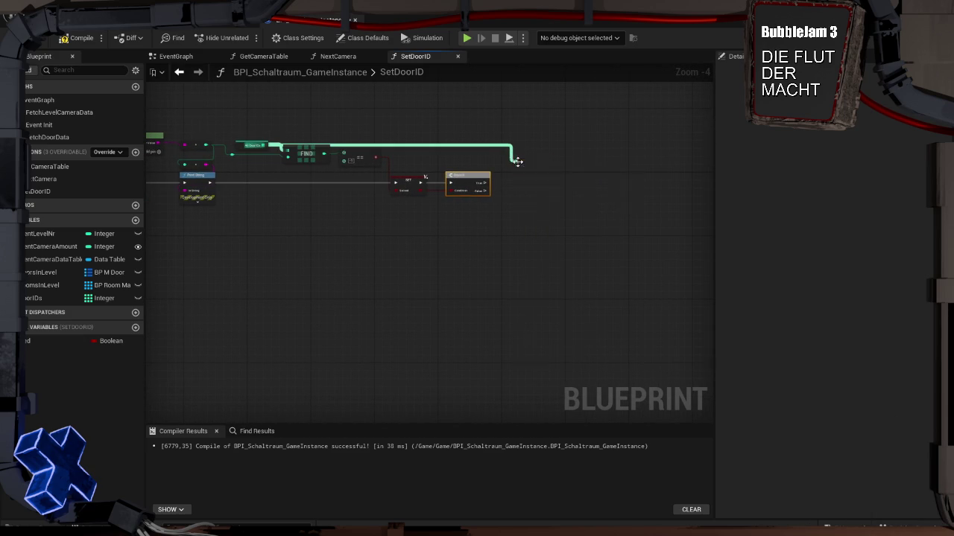
mouse_move(485, 183)
left_mouse_down()
mouse_move(531, 179)
mouse_move(522, 167)
left_mouse_up()
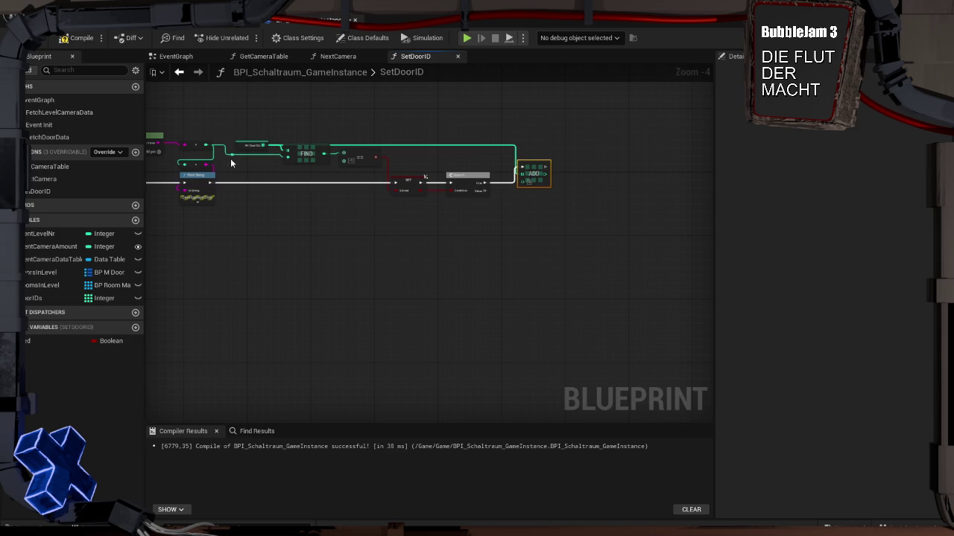
left_click_drag(232, 154, 293, 156)
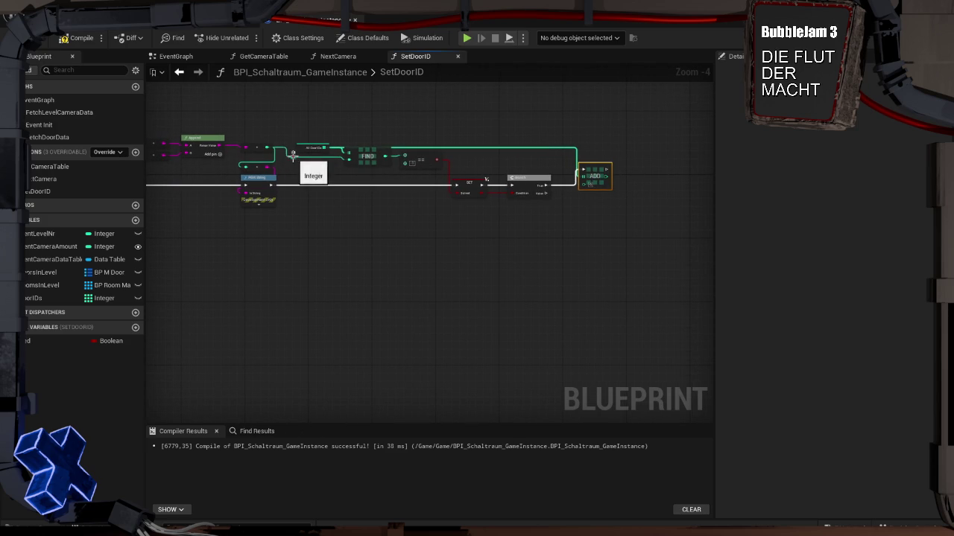
left_click_drag(569, 173, 583, 182)
right_click(531, 164)
mouse_move(254, 190)
left_mouse_down()
mouse_move(365, 207)
mouse_move(471, 165)
left_mouse_up()
scroll(471, 165, "up", 2)
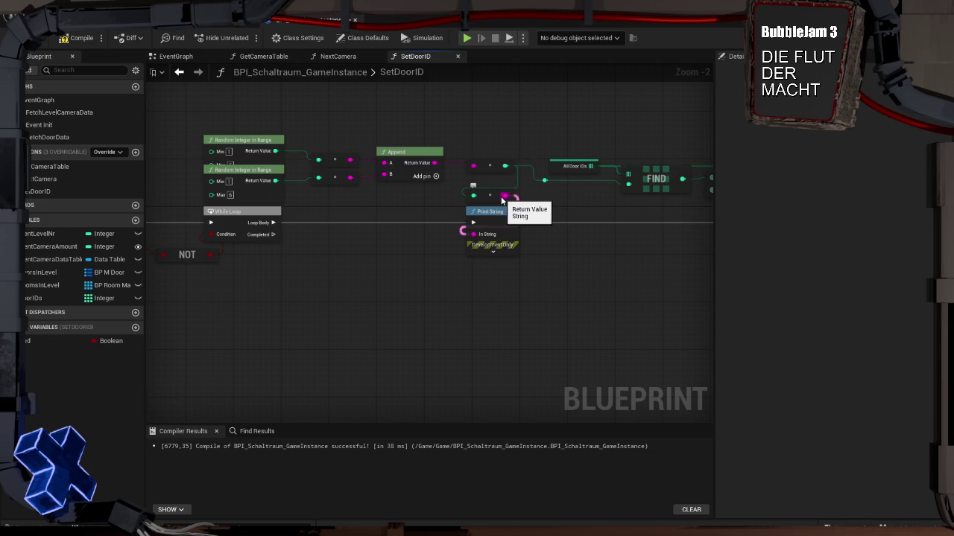
mouse_move(435, 163)
left_mouse_down()
mouse_move(440, 170)
mouse_move(389, 197)
left_mouse_up()
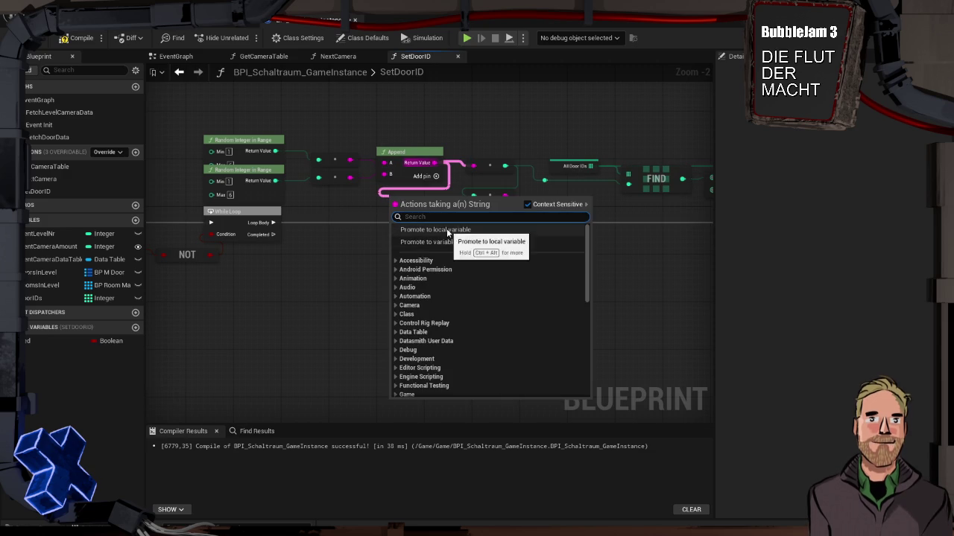
Step: Promote Append's result to a local string variable, wired Loop Body → SET → Print String
left_click(446, 229)
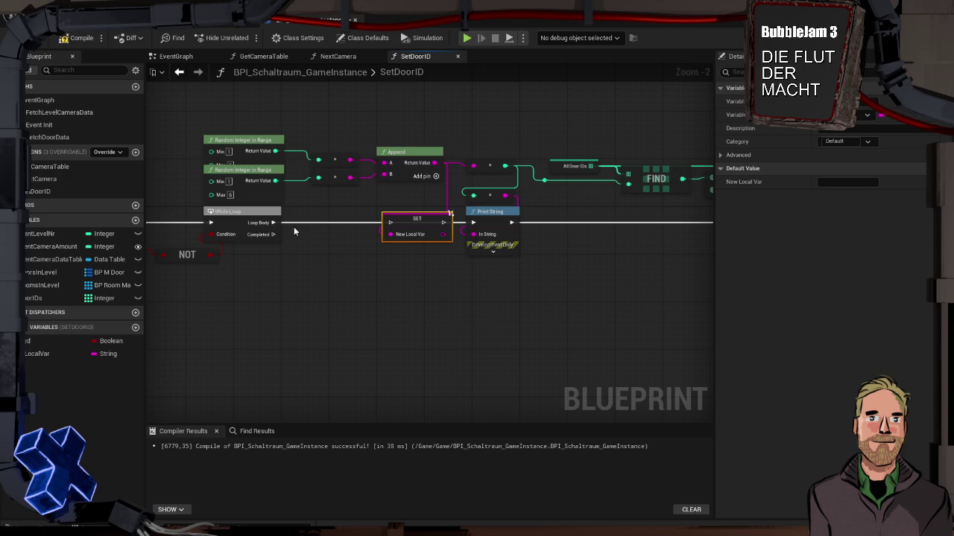
left_click_drag(273, 222, 389, 226)
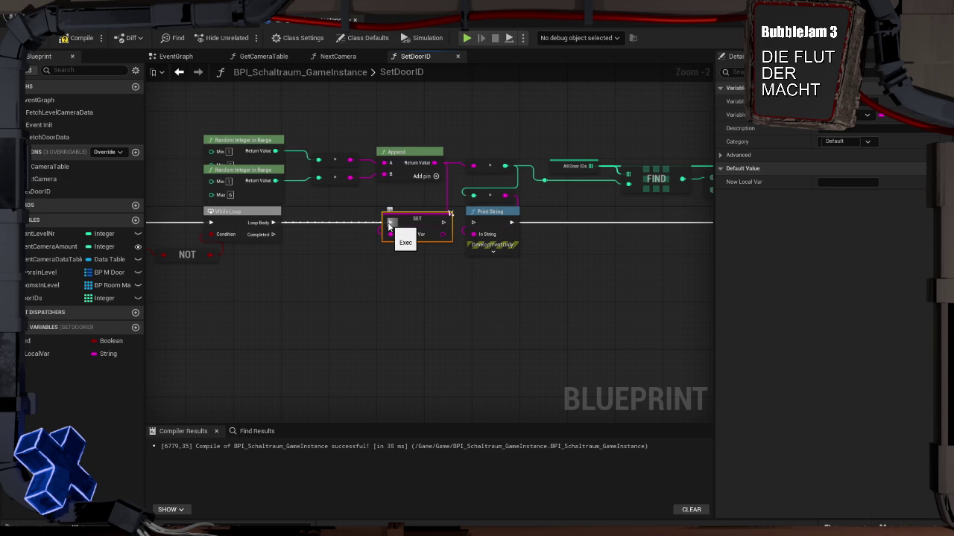
left_click_drag(444, 222, 468, 166)
left_click(439, 217)
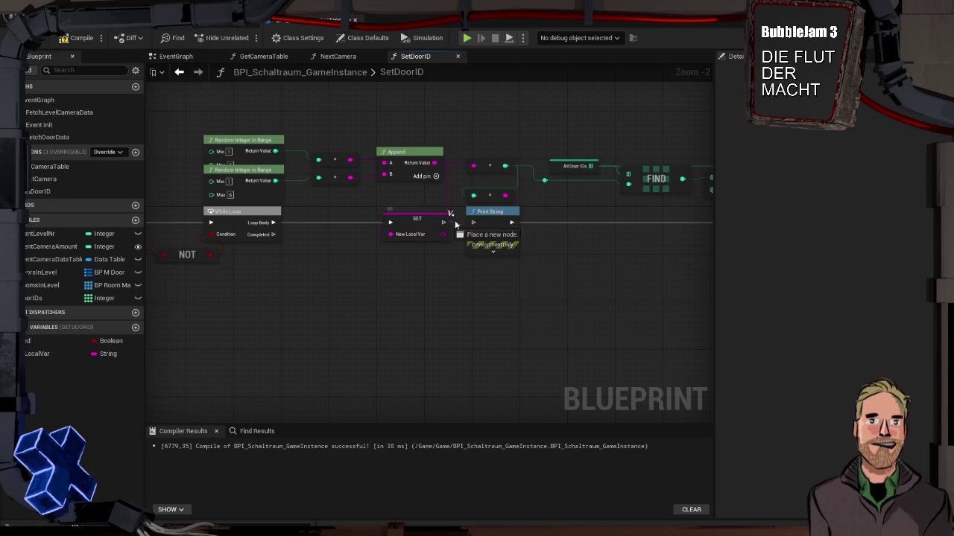
mouse_move(444, 222)
left_mouse_down()
mouse_move(472, 222)
mouse_move(480, 182)
mouse_move(404, 224)
left_mouse_up()
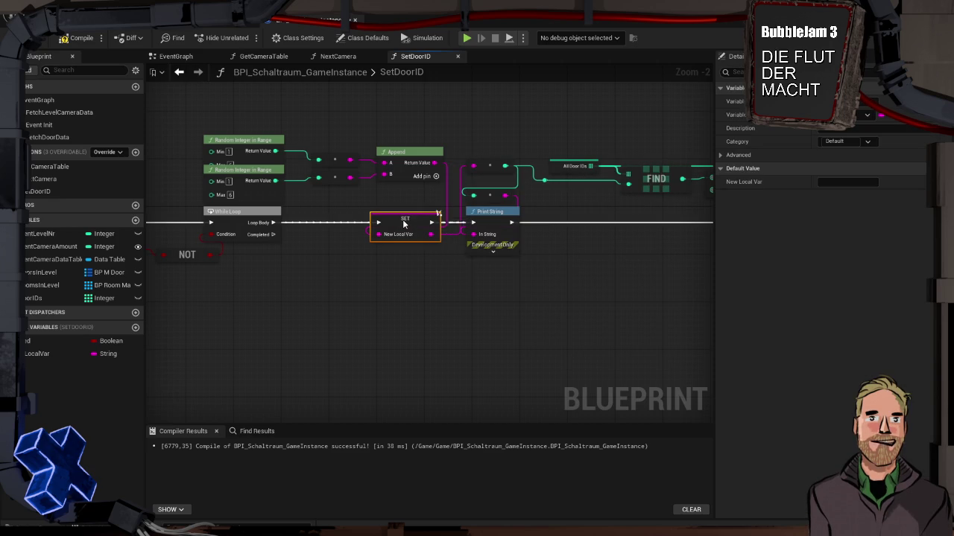
left_click(456, 258)
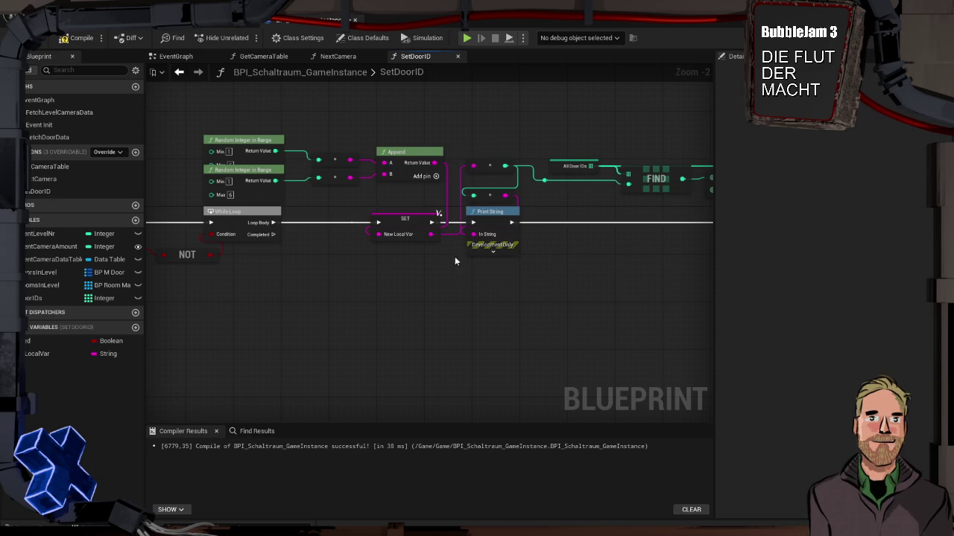
left_click(485, 218)
left_click(484, 196, "ctrl")
left_click_drag(485, 217, 498, 217)
left_click(493, 254)
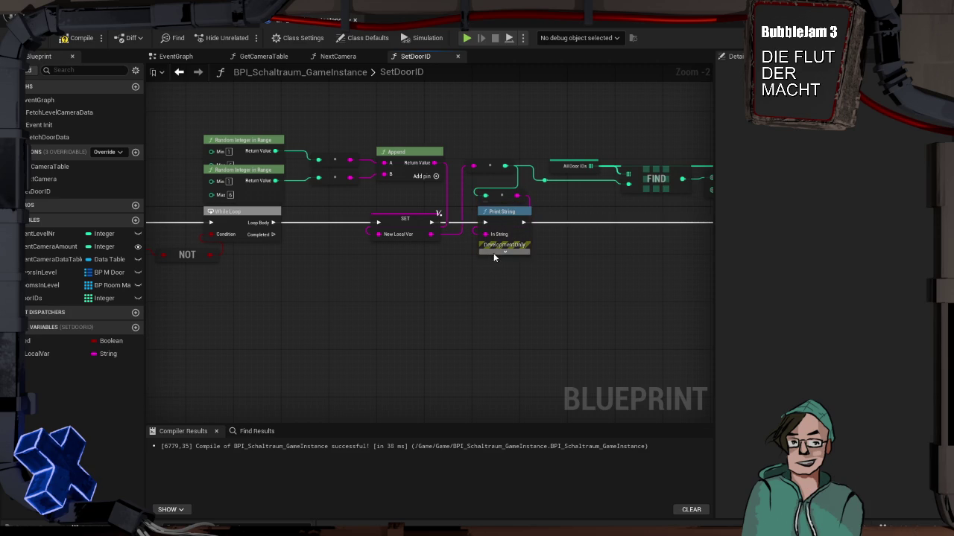
left_click(402, 231)
Step: Rename the local variable to IntegerAsStringVar and compile the blueprint
left_click(72, 353)
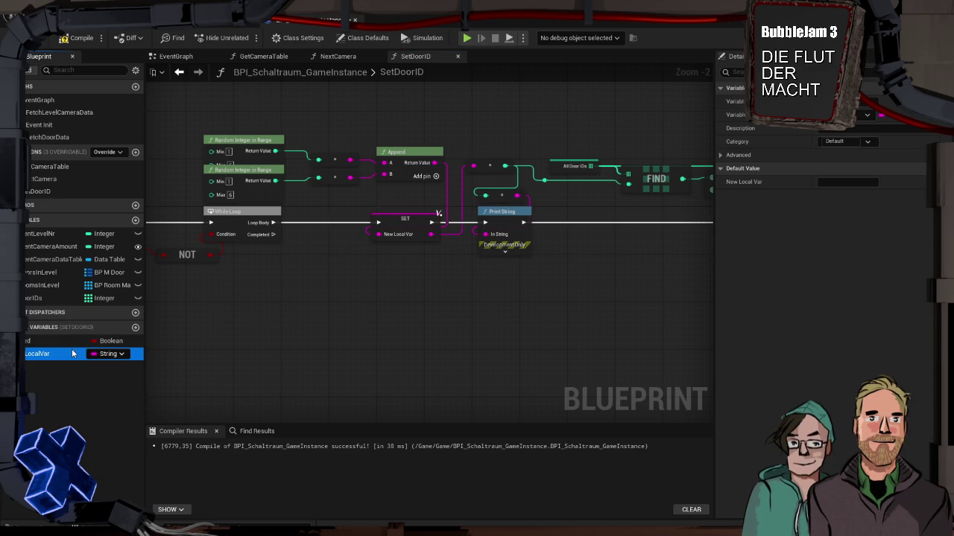
left_click(72, 354)
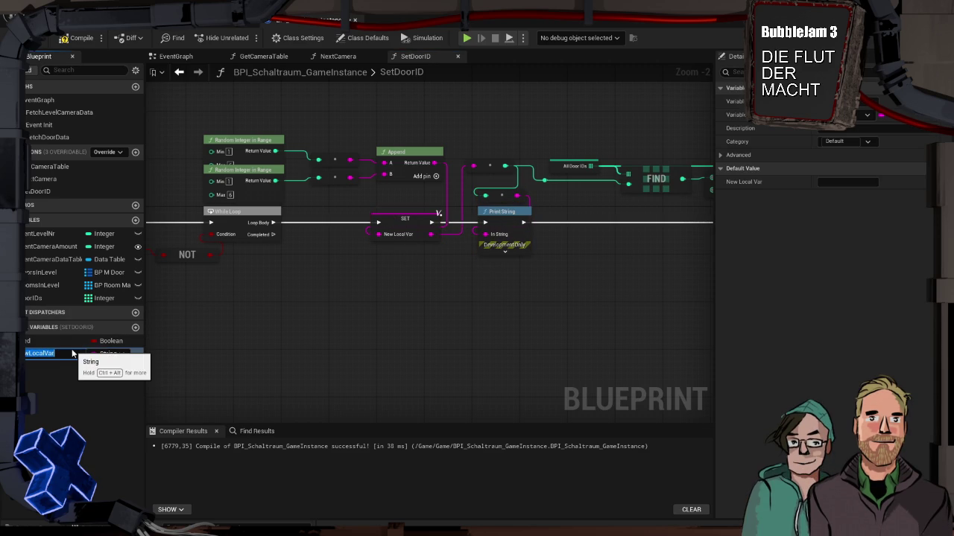
key("BackSpace")
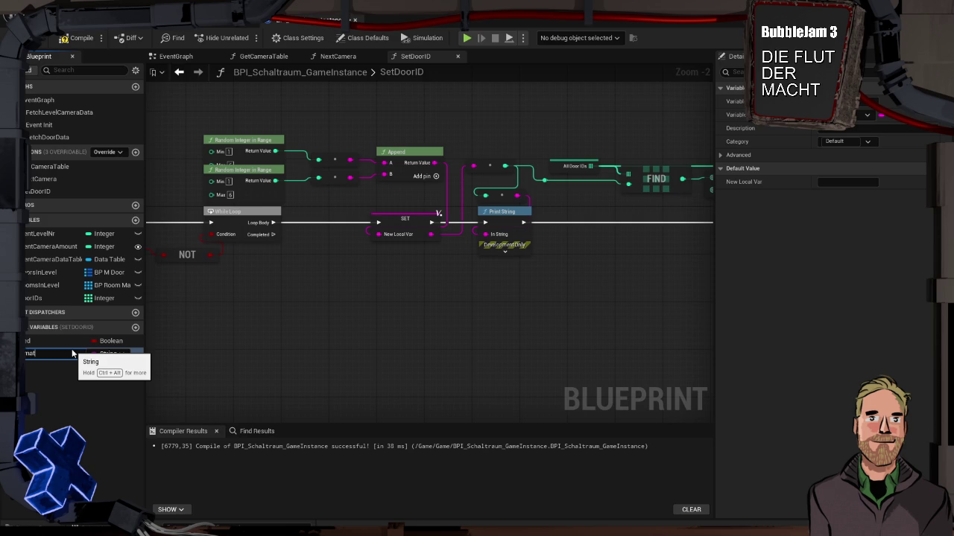
key("Return")
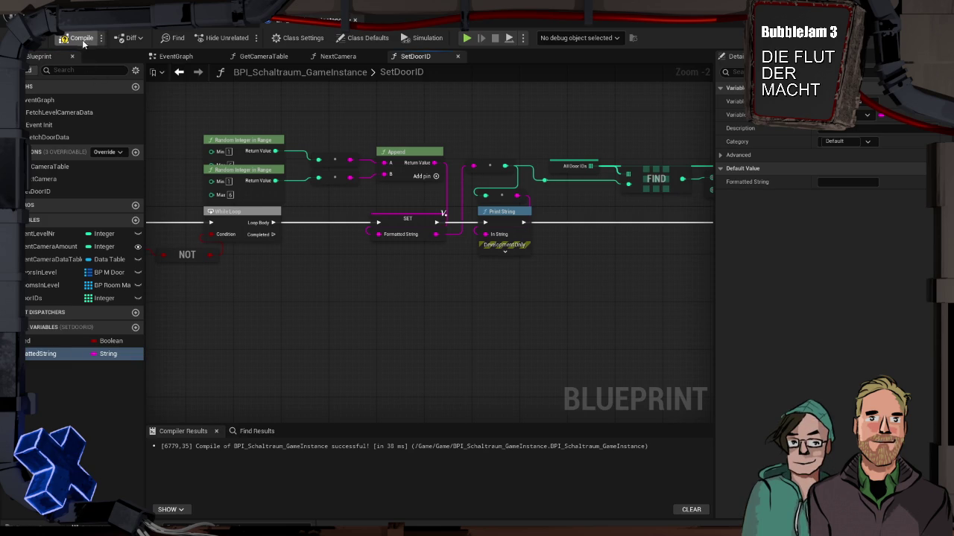
left_click(402, 217)
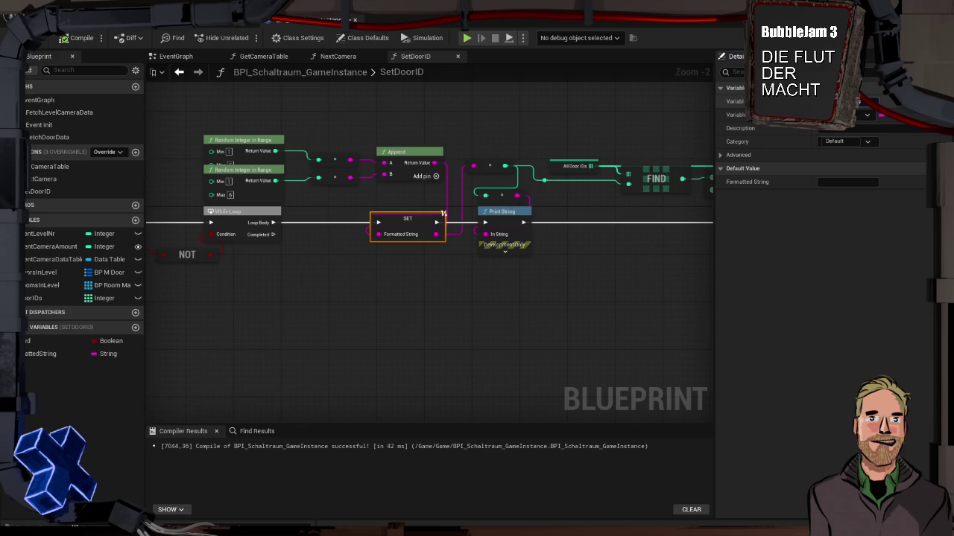
key("Return")
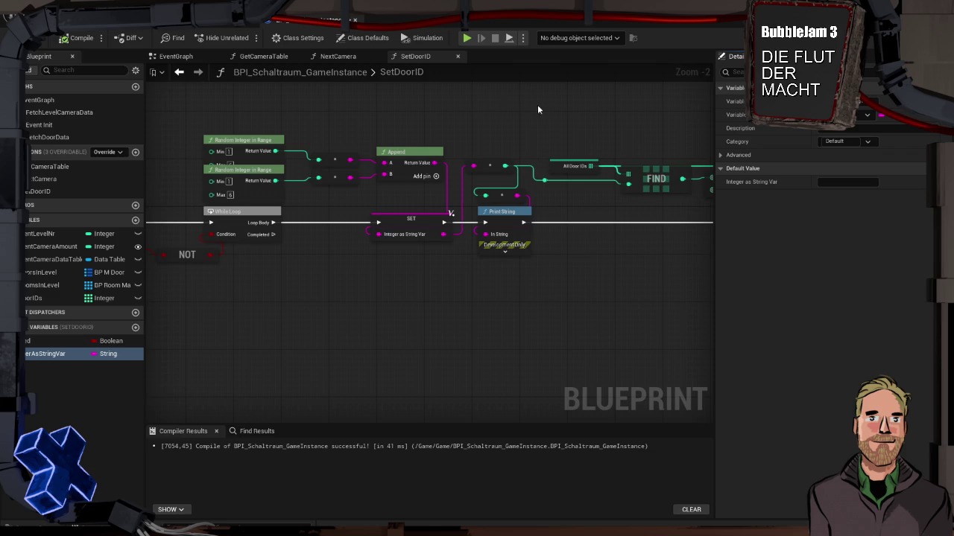
left_click_drag(429, 135, 547, 143)
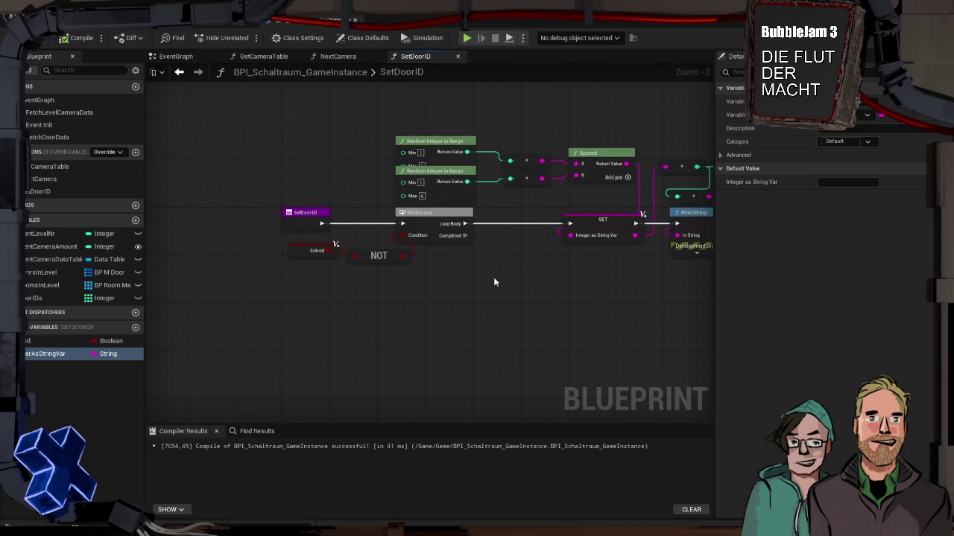
Step: Connect the door ID integer to the ADD node's item input and compile
left_click_drag(534, 268, 305, 234)
mouse_move(502, 258)
left_mouse_down()
mouse_move(256, 238)
mouse_move(346, 232)
mouse_move(147, 224)
left_mouse_up()
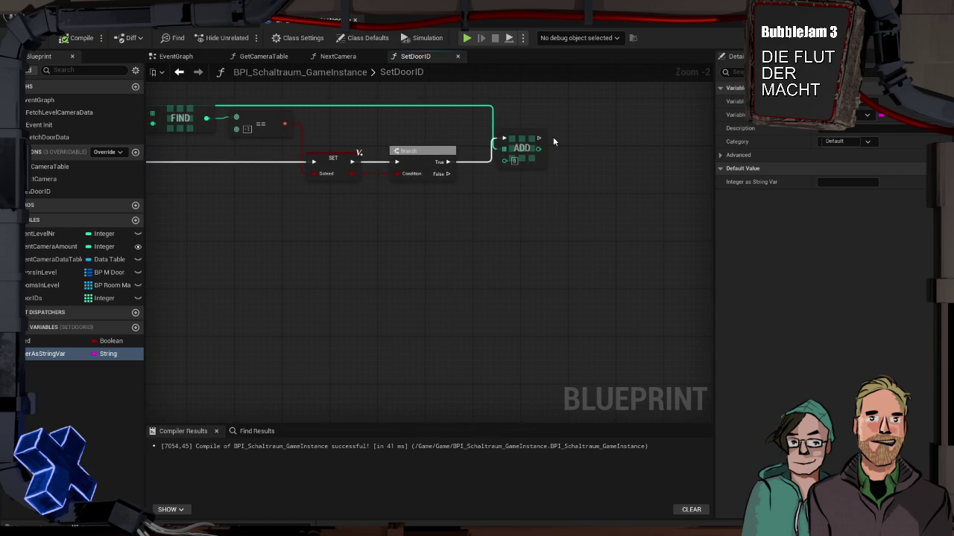
left_click_drag(520, 146, 518, 158)
left_click_drag(352, 213, 458, 222)
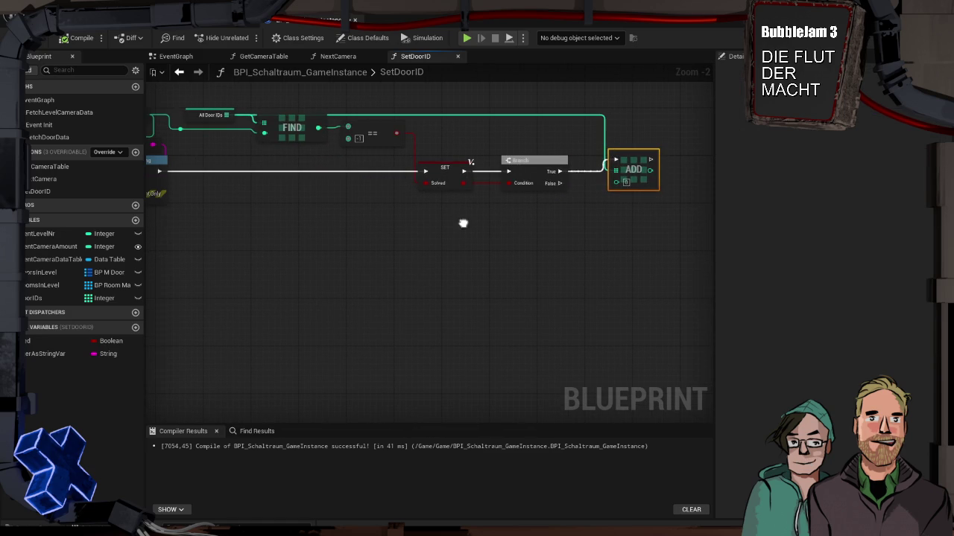
mouse_move(244, 125)
left_mouse_down()
mouse_move(276, 145)
mouse_move(230, 113)
mouse_move(271, 186)
mouse_move(269, 237)
mouse_move(400, 254)
mouse_move(648, 201)
mouse_move(694, 181)
left_mouse_up()
mouse_move(428, 225)
left_mouse_down()
mouse_move(356, 186)
mouse_move(429, 187)
left_mouse_up()
left_click(76, 38)
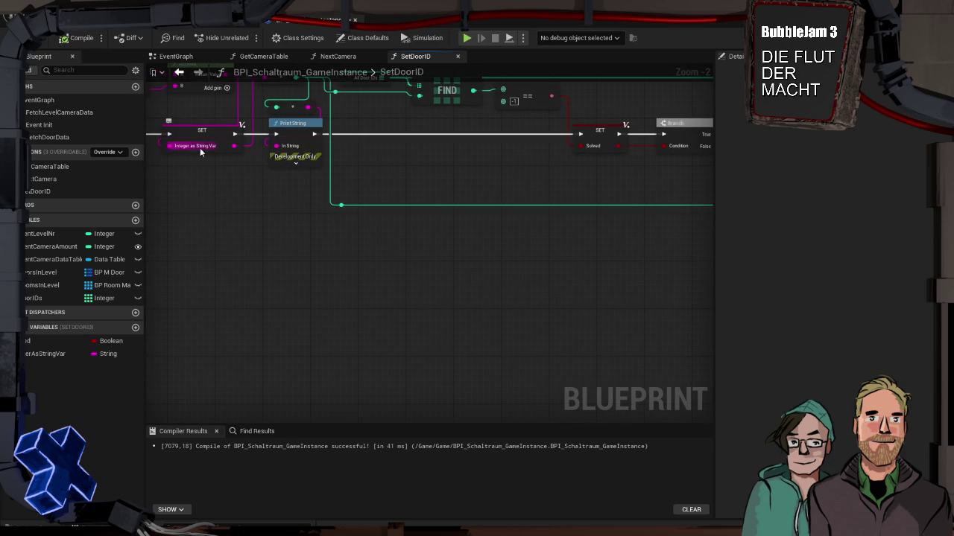
Step: Review the chain from Append and Branch back to the SetDoorID entry and loop's Completed output
left_click_drag(276, 140, 306, 196)
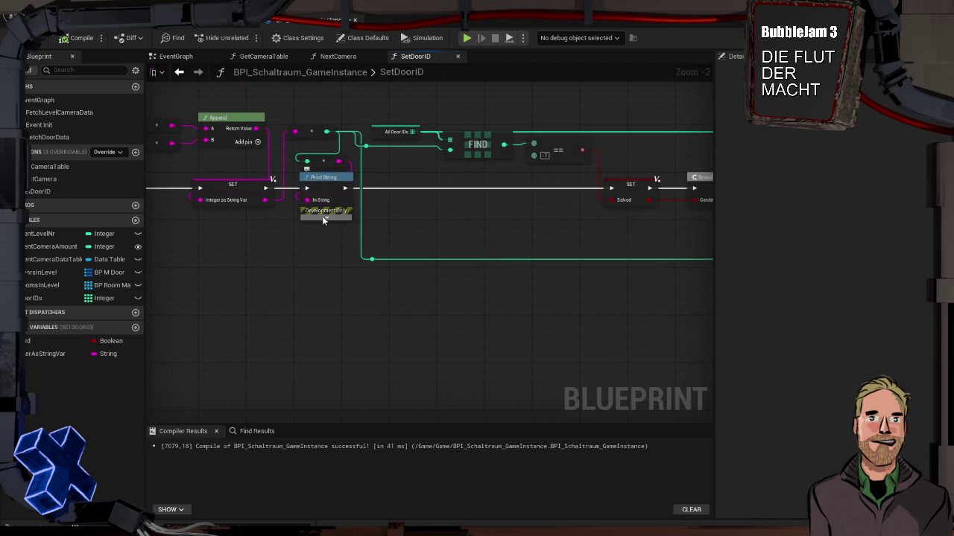
left_click_drag(386, 218, 255, 219)
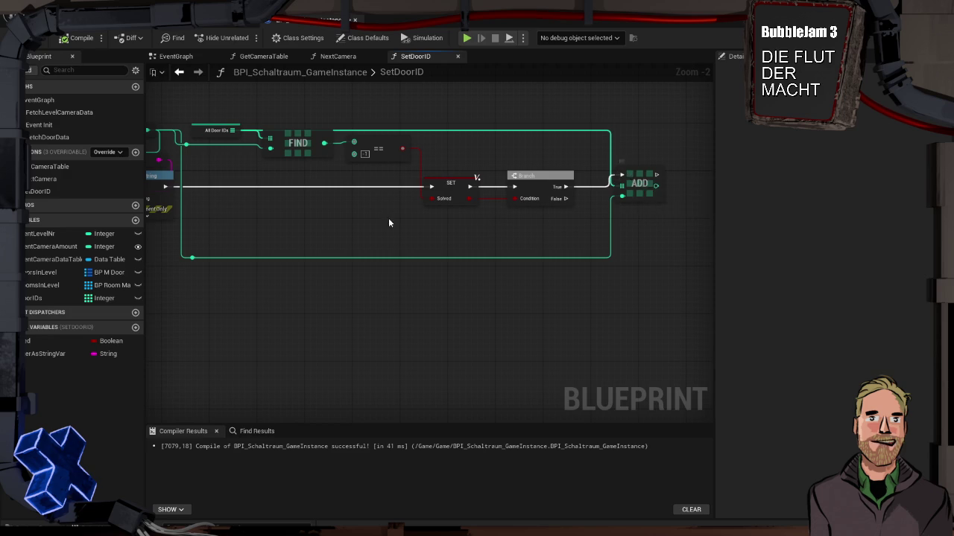
left_click_drag(437, 214, 706, 190)
left_click_drag(359, 208, 518, 256)
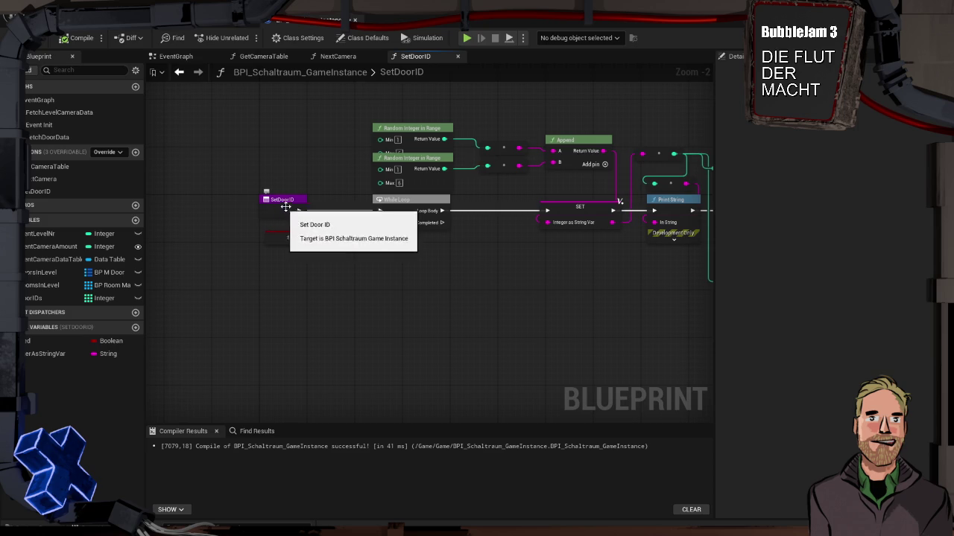
left_click_drag(534, 256, 150, 244)
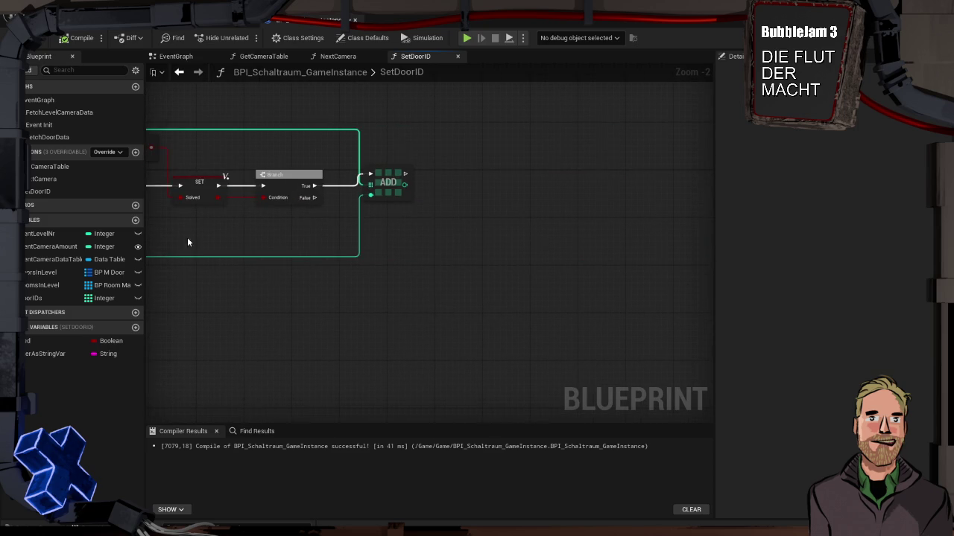
mouse_move(441, 240)
left_mouse_down()
mouse_move(344, 244)
mouse_move(594, 240)
left_mouse_up()
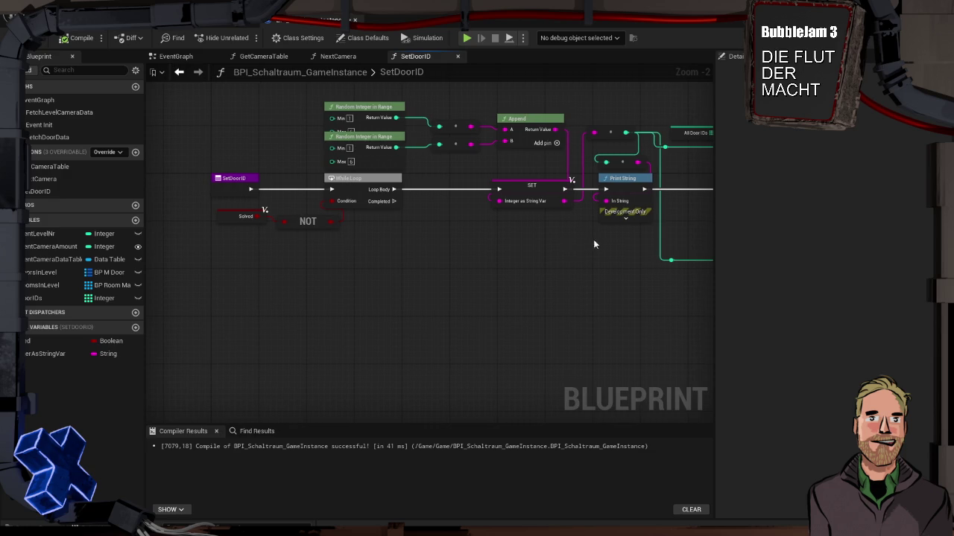
left_click_drag(392, 201, 432, 285)
Step: Add a Return Node after the loop's Completed output, routed through a reroute point
type("return")
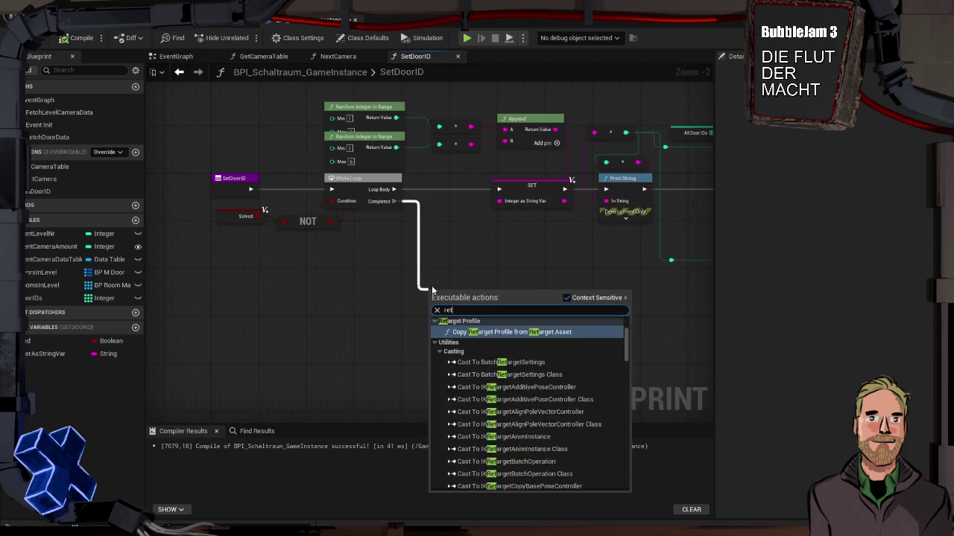
key("Return")
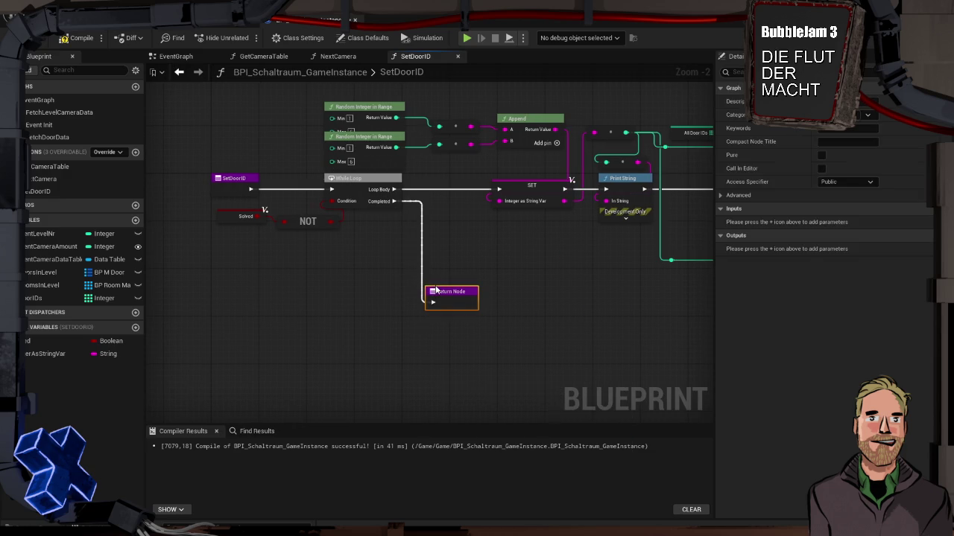
mouse_move(553, 308)
left_mouse_down()
mouse_move(313, 315)
mouse_move(335, 310)
left_mouse_up()
mouse_move(243, 294)
left_mouse_down()
mouse_move(309, 294)
mouse_move(289, 293)
left_mouse_up()
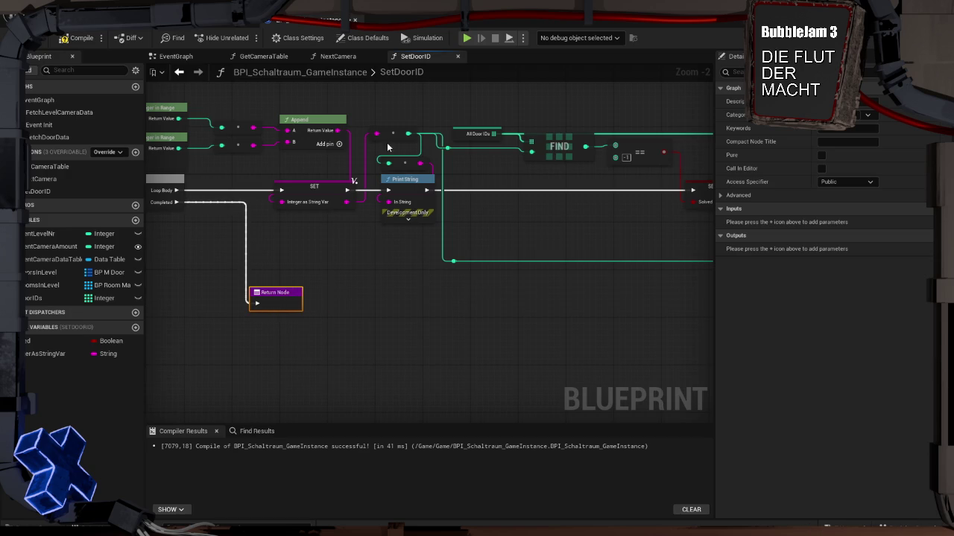
mouse_move(408, 142)
left_mouse_down()
mouse_move(154, 249)
mouse_move(305, 258)
mouse_move(230, 242)
mouse_move(481, 248)
left_mouse_up()
double_click(241, 269)
mouse_move(280, 297)
left_mouse_down()
mouse_move(515, 276)
mouse_move(524, 259)
left_mouse_up()
left_click_drag(448, 264, 535, 272)
left_click(516, 238)
left_click_drag(402, 294, 227, 263)
left_click_drag(523, 257, 515, 276)
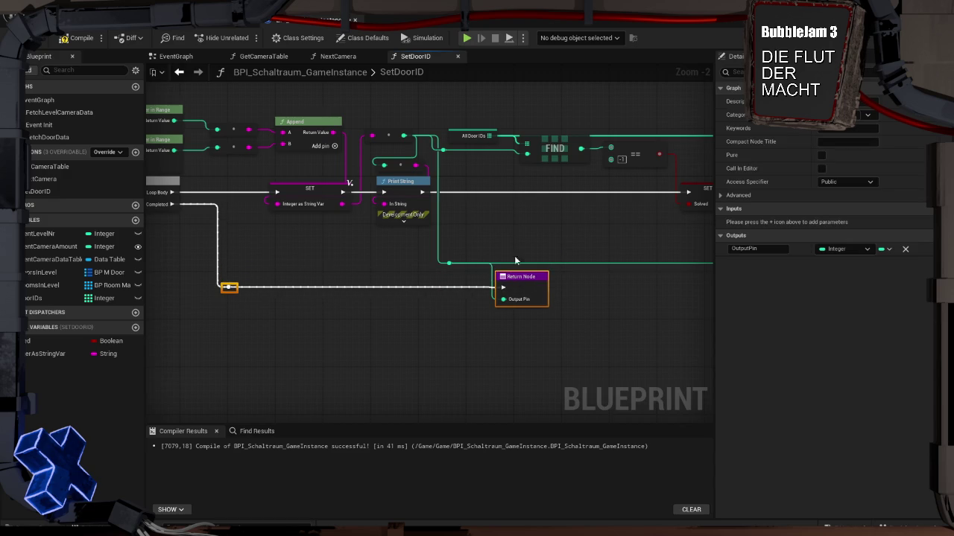
left_click(492, 318)
scroll(298, 296, "down", 1)
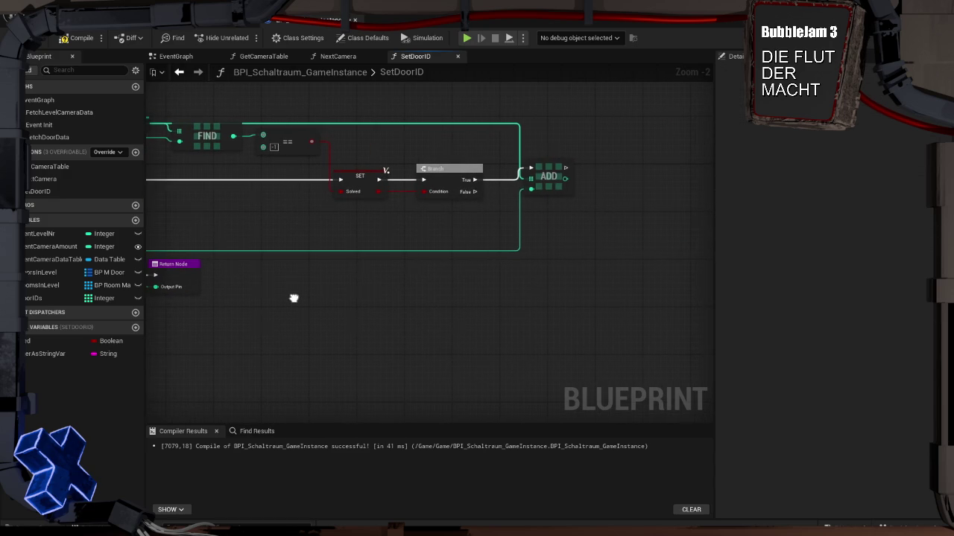
scroll(406, 313, "up", 1)
Step: Rename the function's output to outID and compile the GameInstance blueprint
left_click(297, 283)
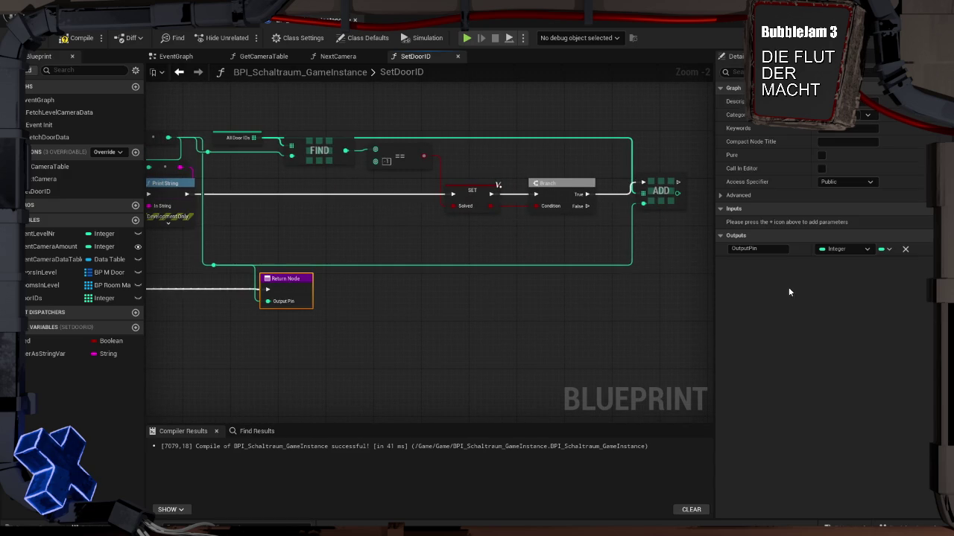
left_click(743, 249)
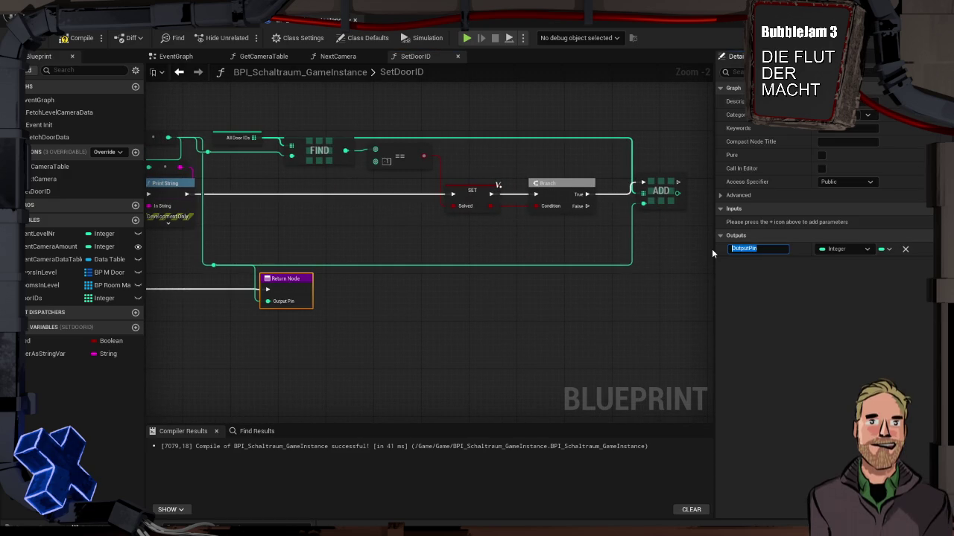
type("OU")
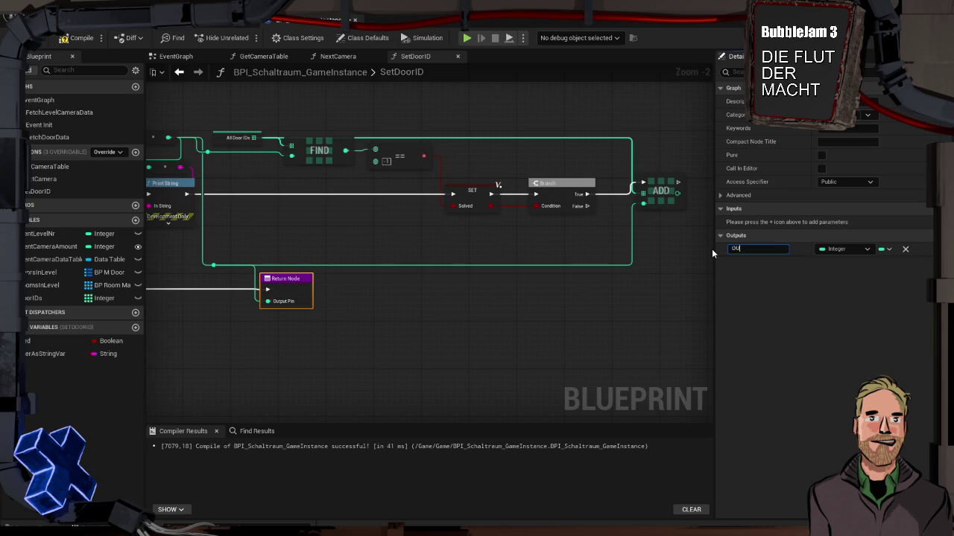
key("BackSpace")
key("BackSpace")
key("BackSpace")
type("out")
key("Return")
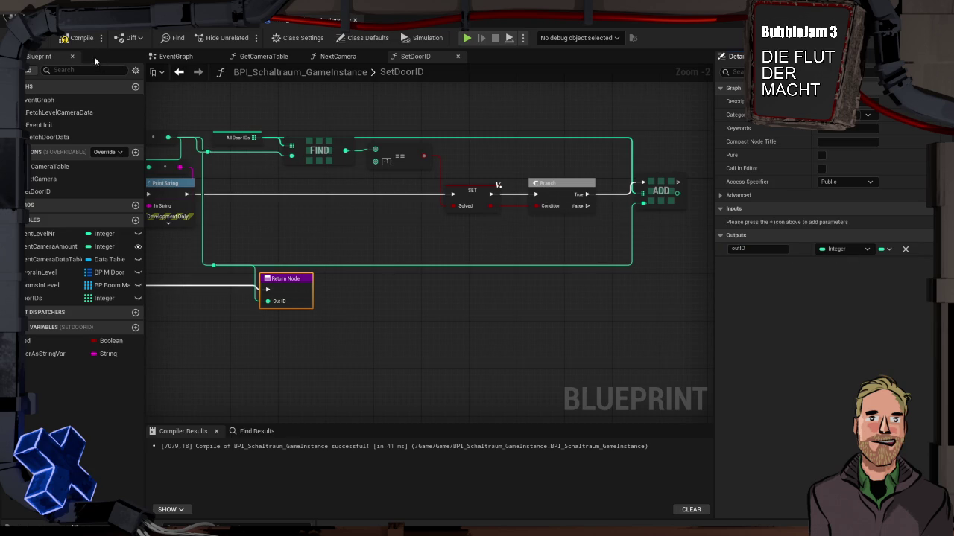
left_click(79, 41)
Step: Inspect BP_RoomMaster's FetchDoors graph and close the duplicate EventGraph tabs
left_click(209, 27)
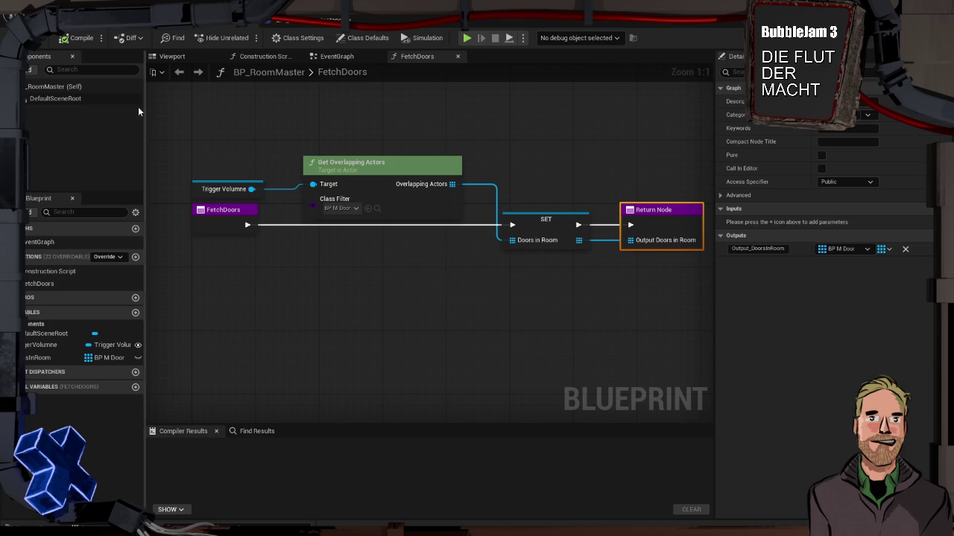
scroll(515, 280, "down", 2)
left_click_drag(515, 280, 410, 268)
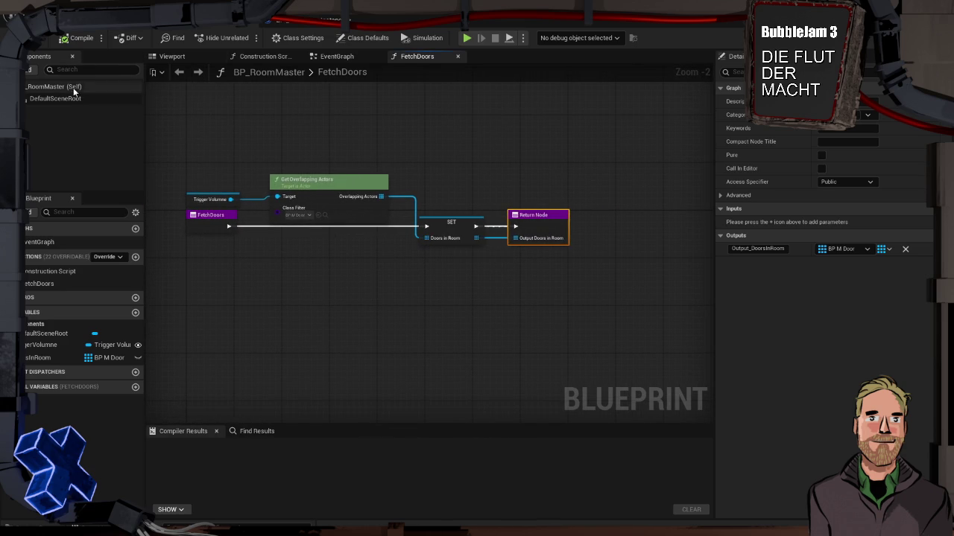
double_click(58, 245)
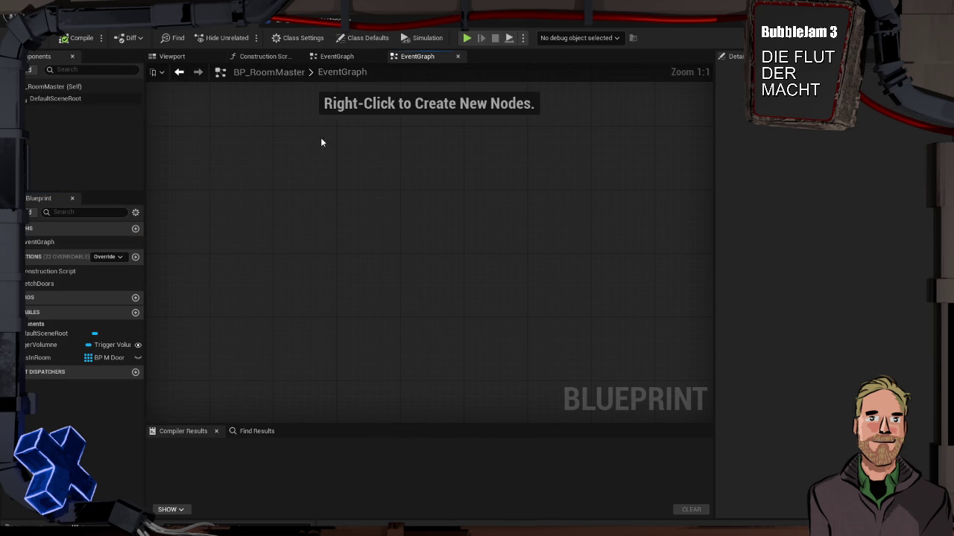
left_click(341, 56)
left_click(377, 56)
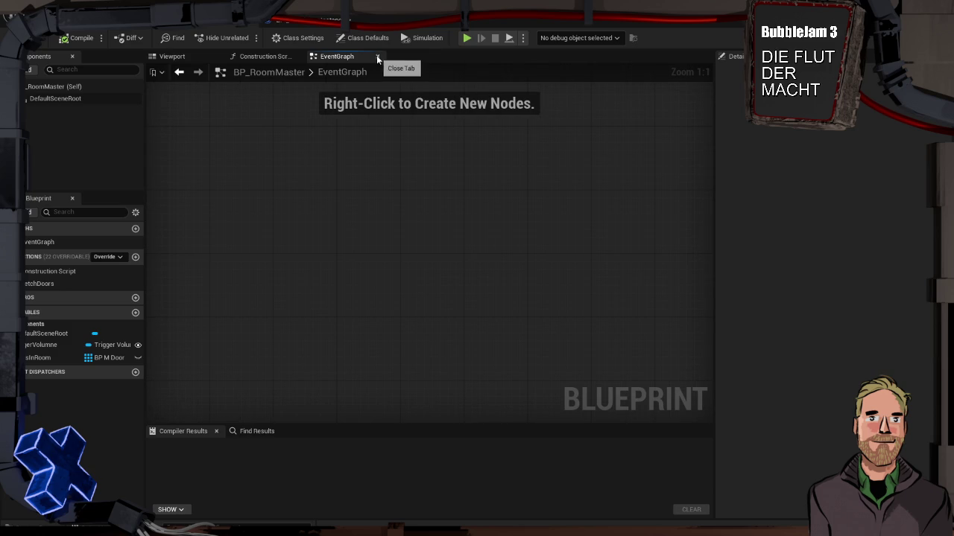
left_click(376, 57)
Step: Reopen FetchDoors, then return to the BPI_Schaltraum_GameInstance EventGraph
left_click(49, 284)
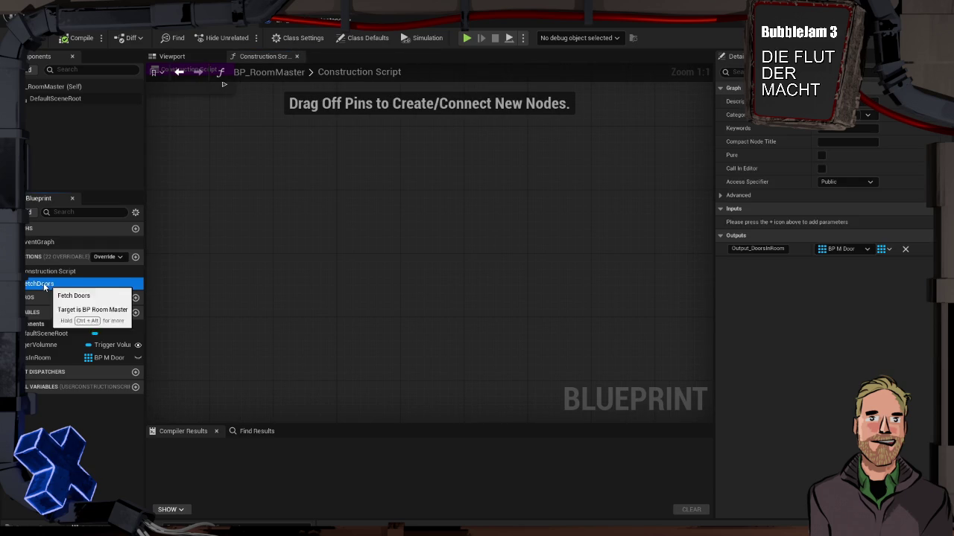
double_click(38, 243)
scroll(223, 250, "down", 2)
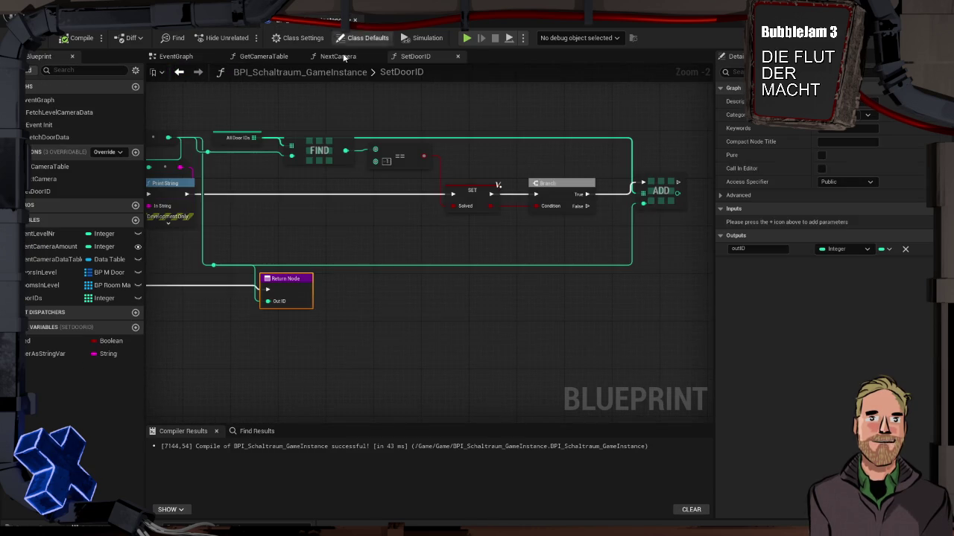
left_click(339, 57)
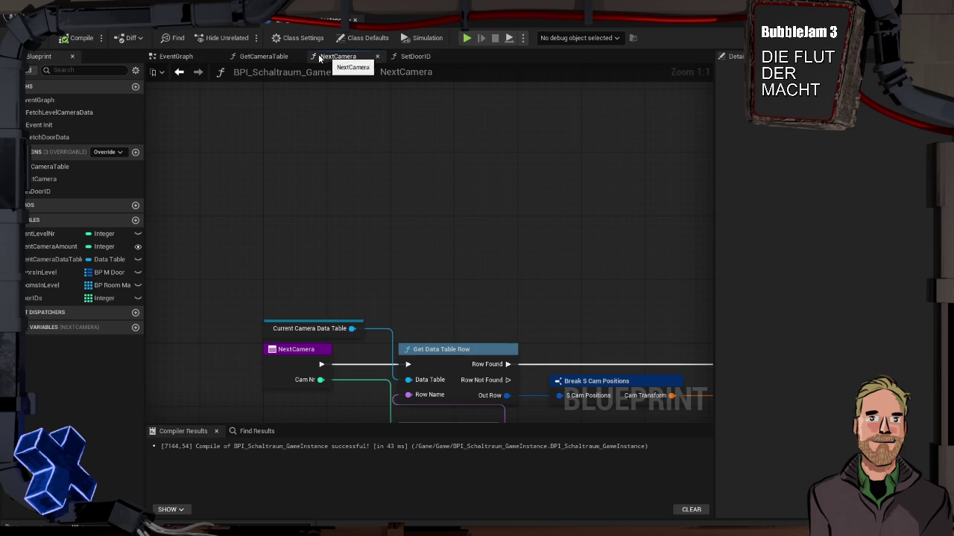
left_click(262, 57)
left_click(186, 57)
scroll(222, 250, "up", 5)
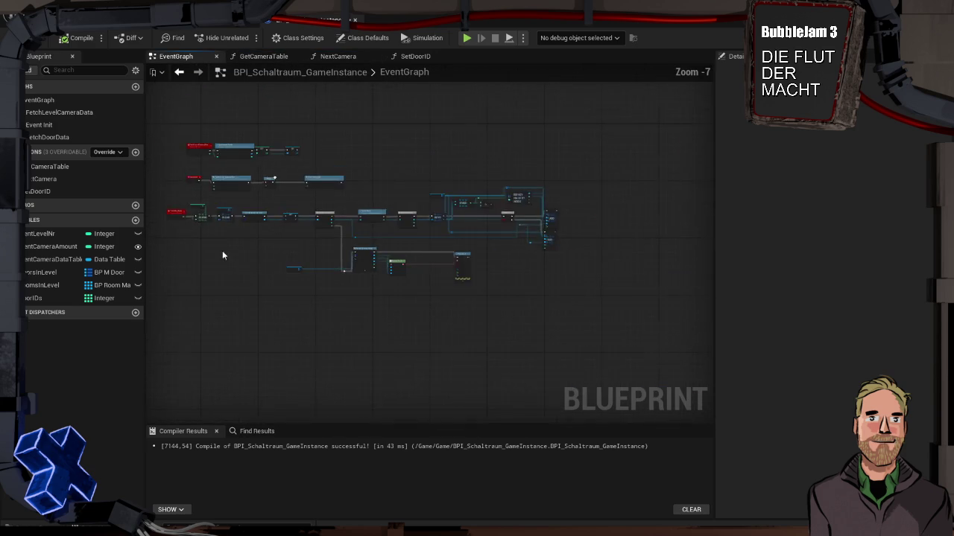
Step: Move the upper and lower ADD nodes to the right
mouse_move(255, 242)
left_mouse_down()
mouse_move(671, 246)
mouse_move(404, 246)
left_mouse_up()
scroll(404, 246, "down", 2)
mouse_move(276, 209)
left_mouse_down()
mouse_move(320, 238)
mouse_move(399, 205)
mouse_move(438, 270)
left_mouse_up()
mouse_move(370, 344)
left_mouse_down()
mouse_move(459, 313)
mouse_move(518, 278)
left_mouse_up()
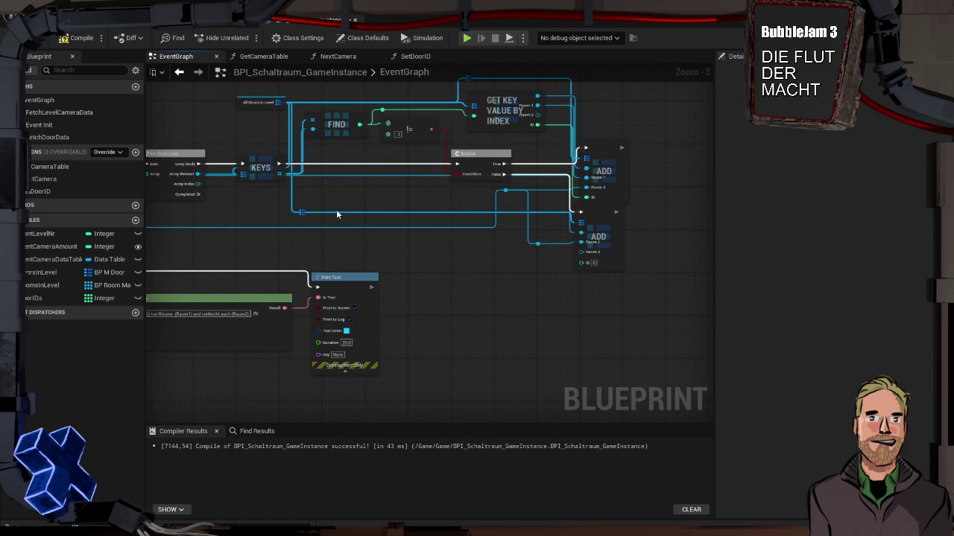
left_click_drag(374, 208, 467, 187)
left_click_drag(499, 159, 306, 161)
left_click(473, 116)
left_click_drag(471, 114, 576, 117)
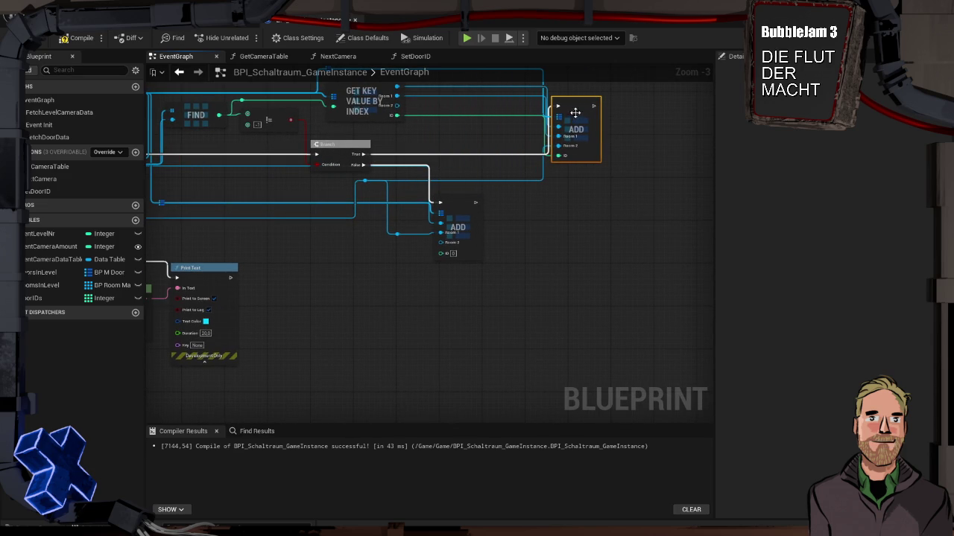
left_click_drag(472, 201, 588, 209)
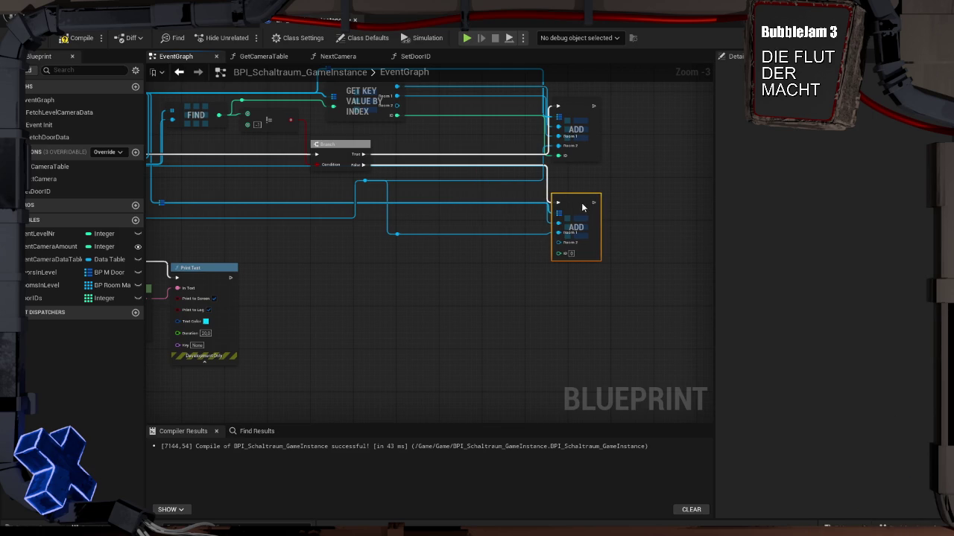
Step: Attach a Set Door ID call to the Branch's False output
scroll(426, 305, "up", 3)
mouse_move(482, 274)
left_mouse_down()
mouse_move(540, 289)
mouse_move(463, 280)
left_mouse_up()
mouse_move(409, 231)
left_mouse_down()
mouse_move(484, 243)
mouse_move(476, 238)
left_mouse_up()
type("set")
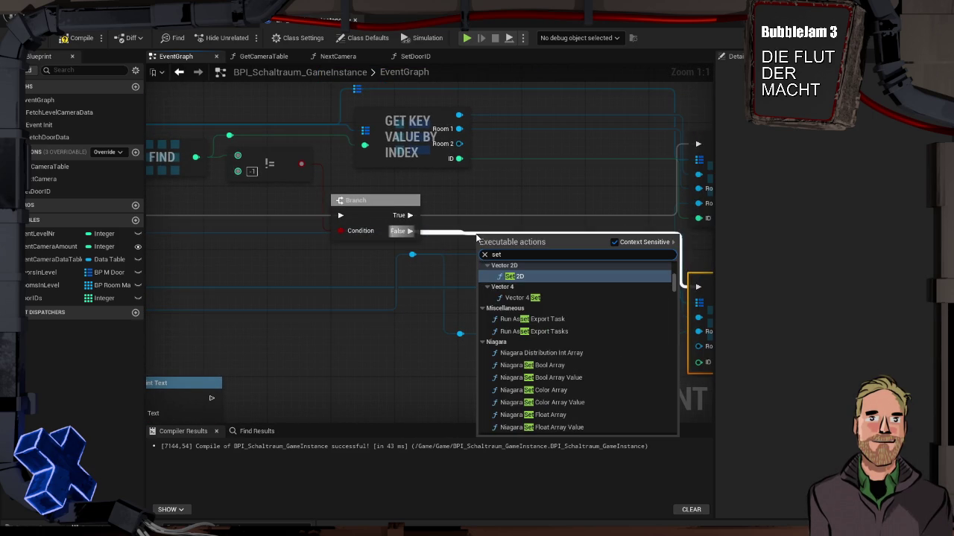
type("id")
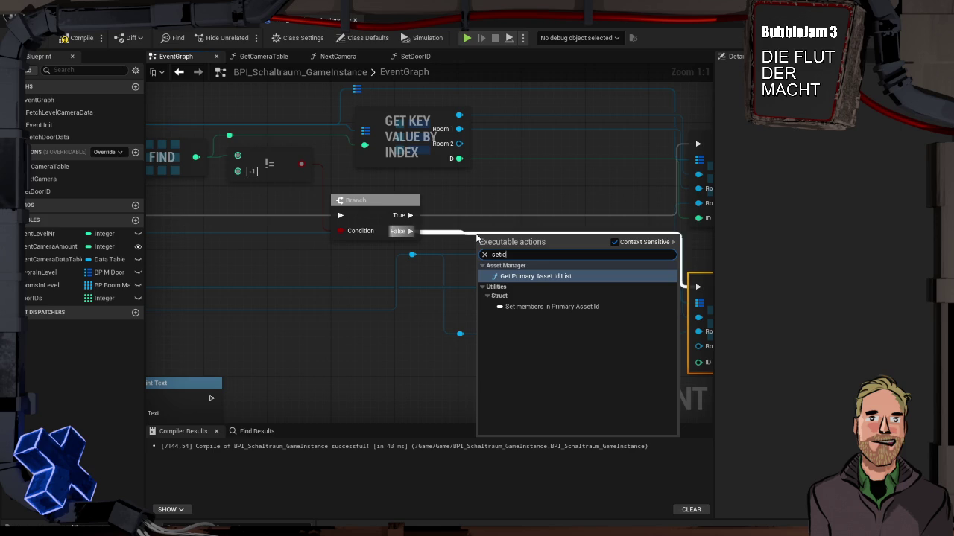
key("BackSpace")
key("BackSpace")
type("door")
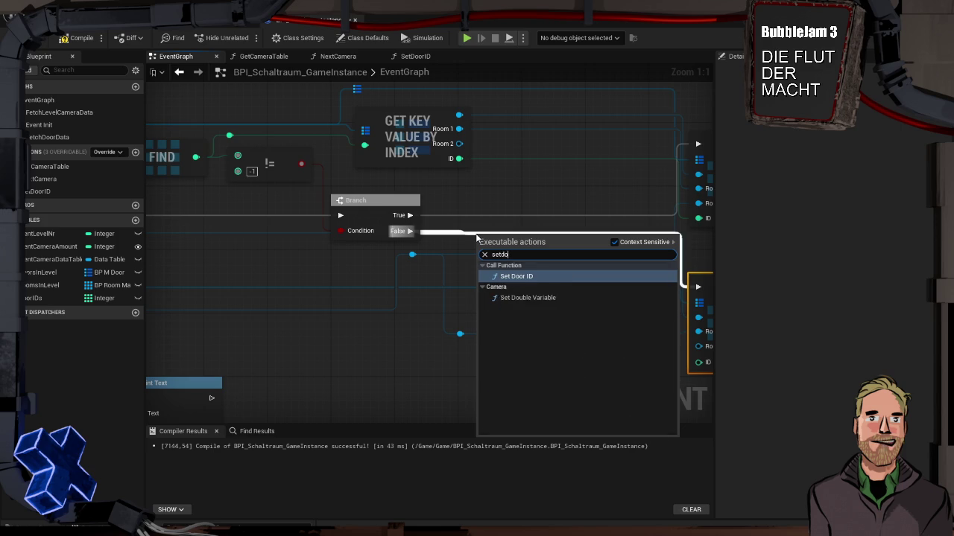
key("Return")
Step: Change the Format Text string to 'Tür {door} hat id: {id}' and compile
mouse_move(553, 263)
left_mouse_down()
mouse_move(438, 245)
mouse_move(582, 344)
left_mouse_up()
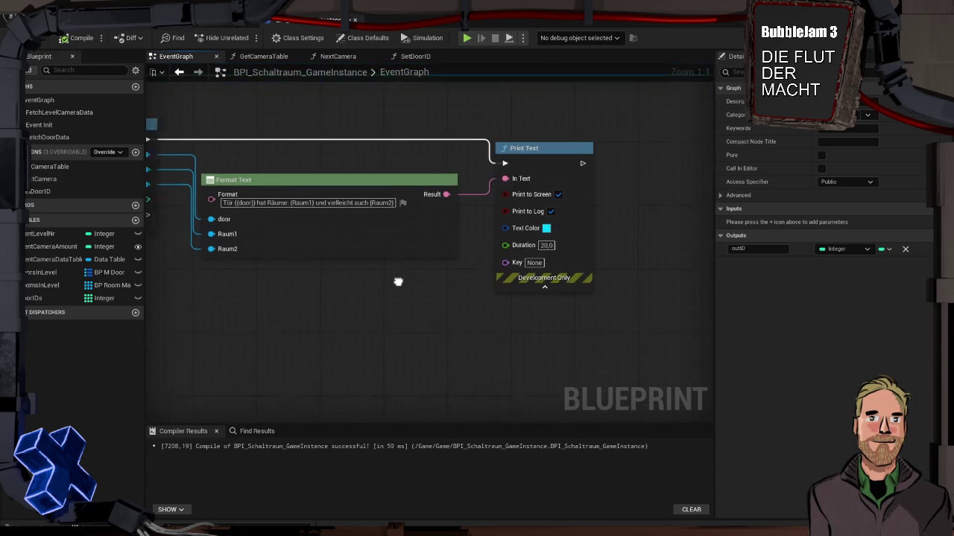
left_click_drag(388, 289, 362, 209)
left_click(350, 187)
double_click(334, 187)
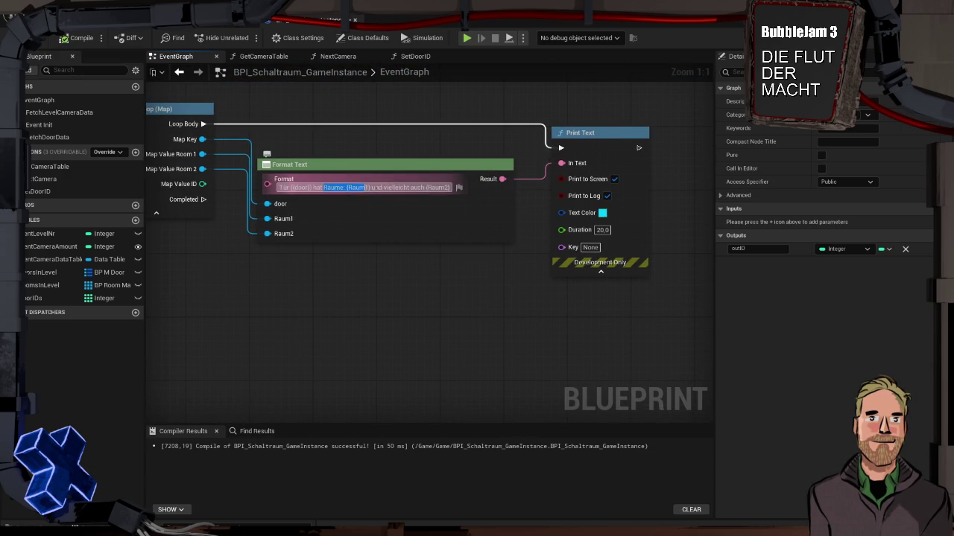
type("id")
type(":")
type(" {}")
type("id")
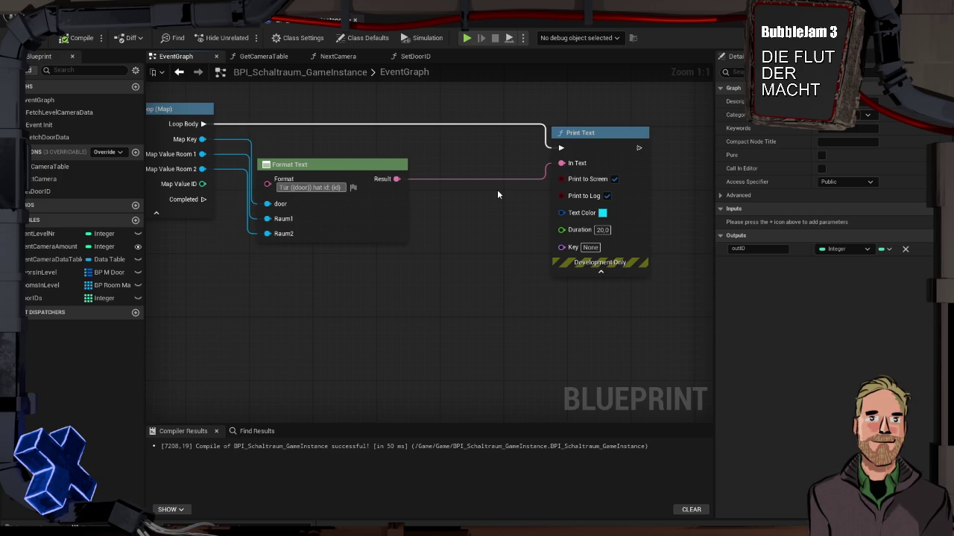
left_click(78, 38)
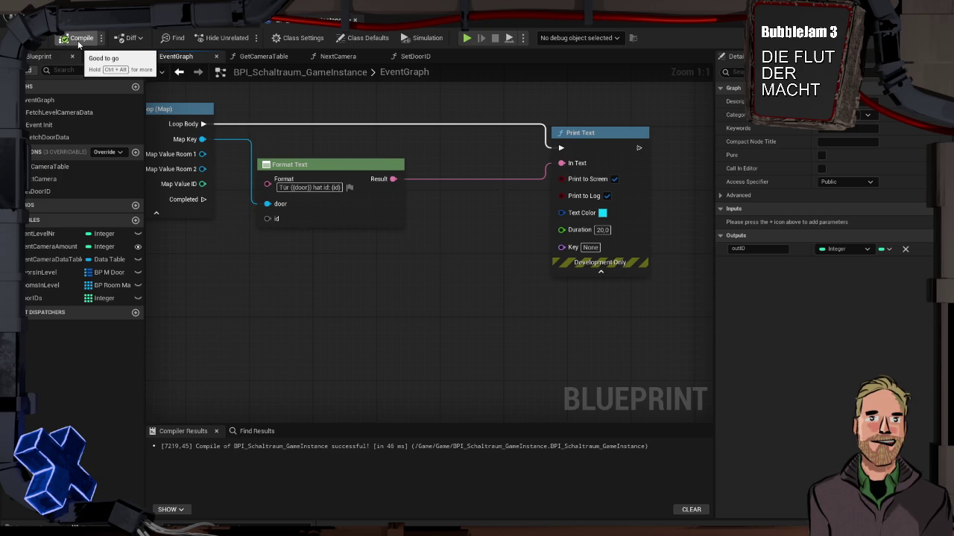
Step: Feed Map Value ID into the id input, recompile, and start a Play test
mouse_move(188, 186)
left_mouse_down()
mouse_move(267, 186)
mouse_move(348, 219)
left_mouse_up()
left_click(78, 38)
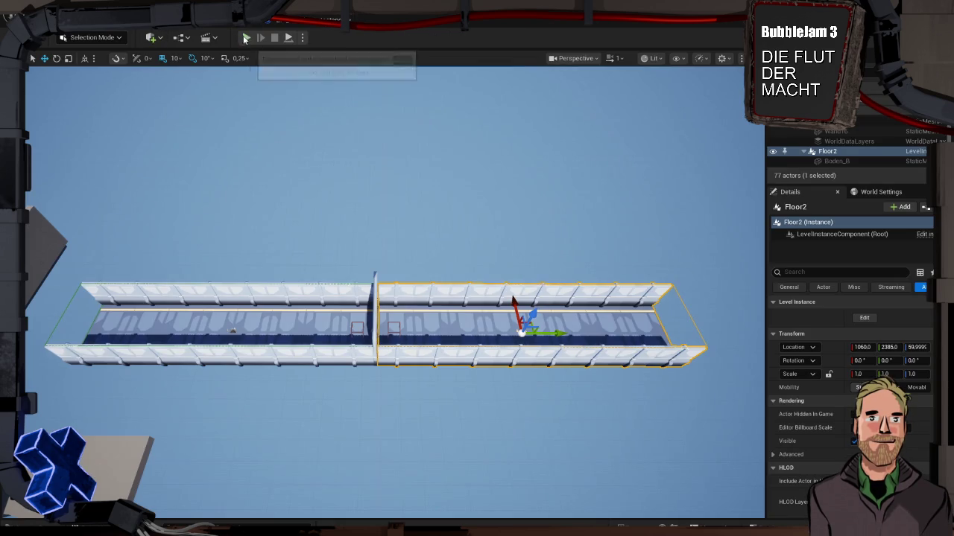
left_click(244, 37)
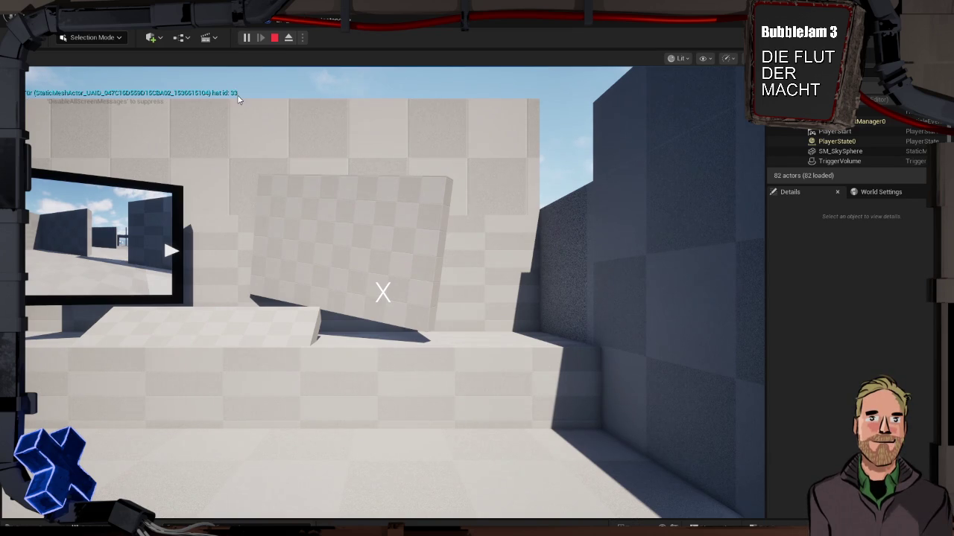
left_click(273, 38)
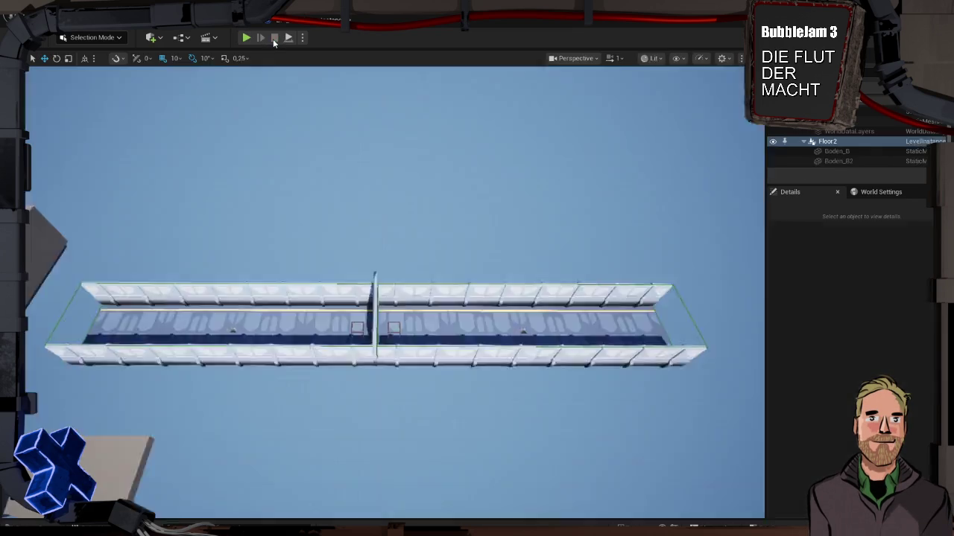
left_click(246, 37)
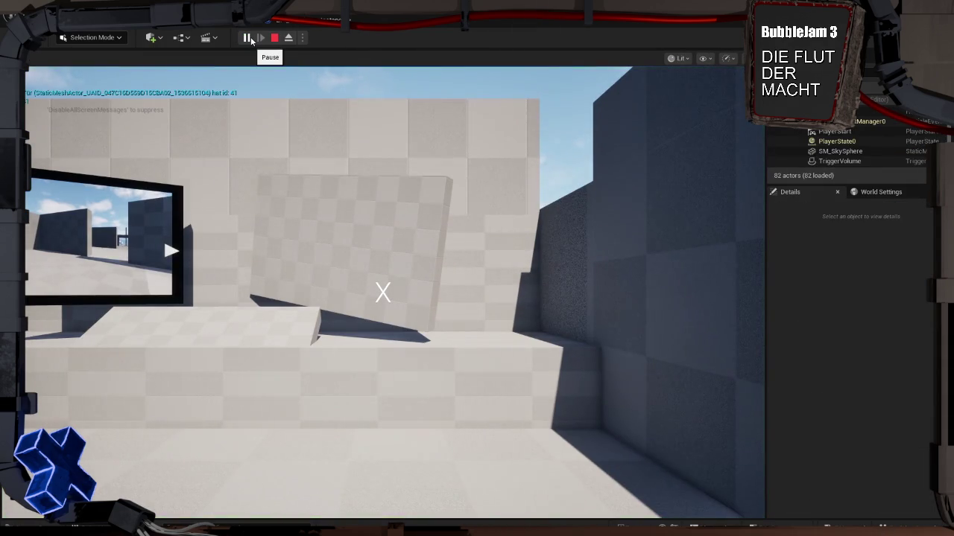
left_click(273, 38)
left_click(246, 37)
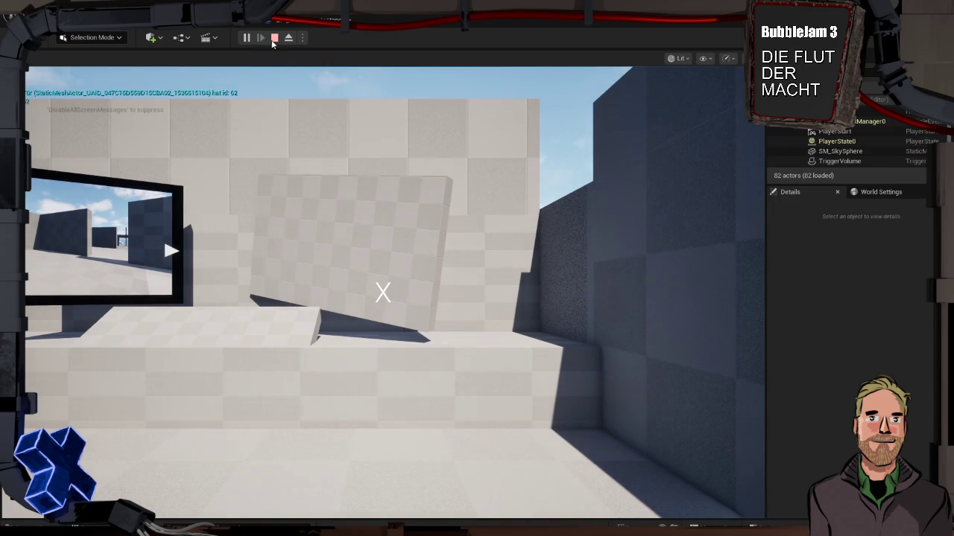
left_click(274, 38)
left_click(248, 38)
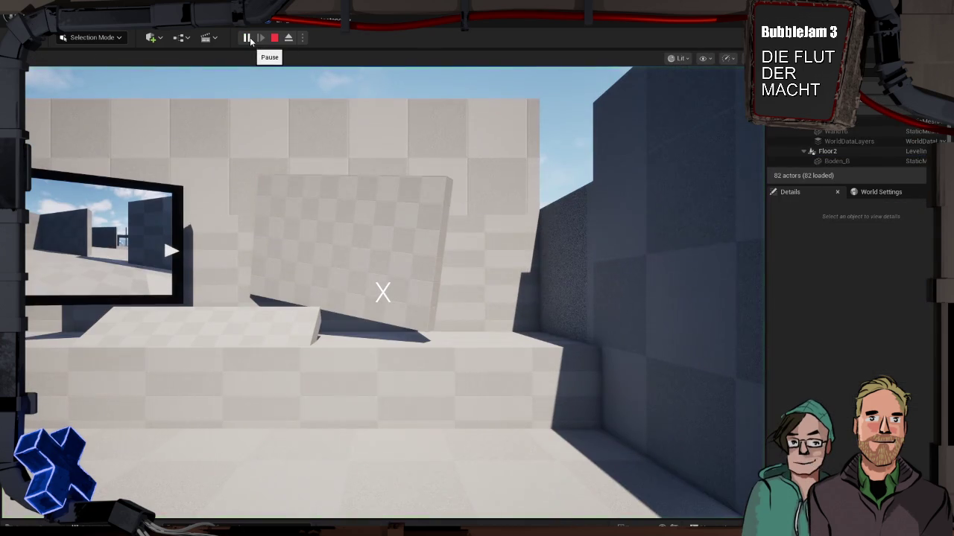
left_click(274, 38)
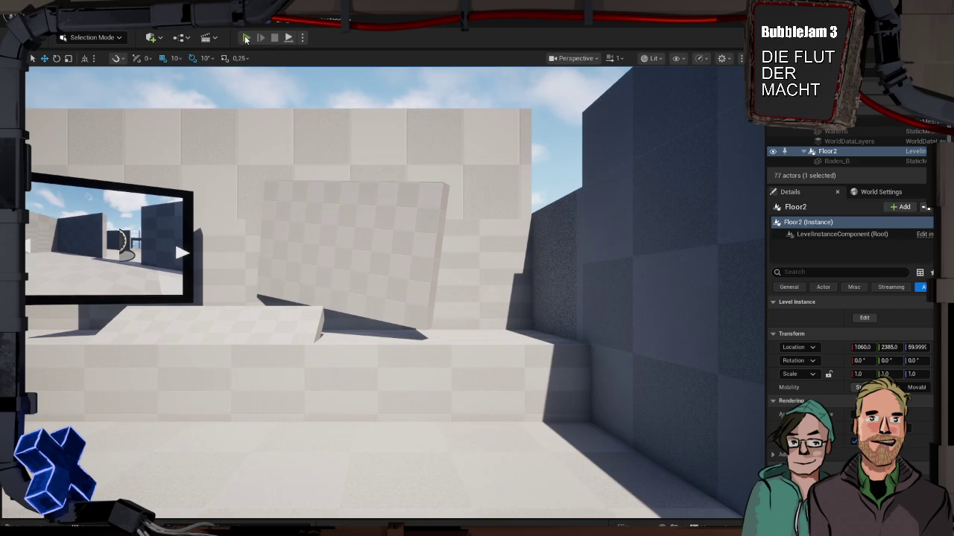
left_click(246, 37)
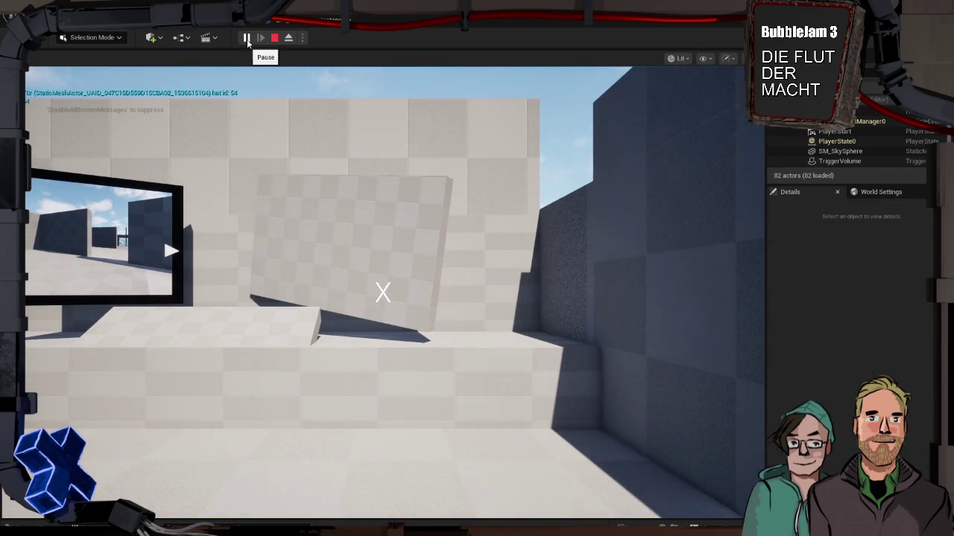
key("Escape")
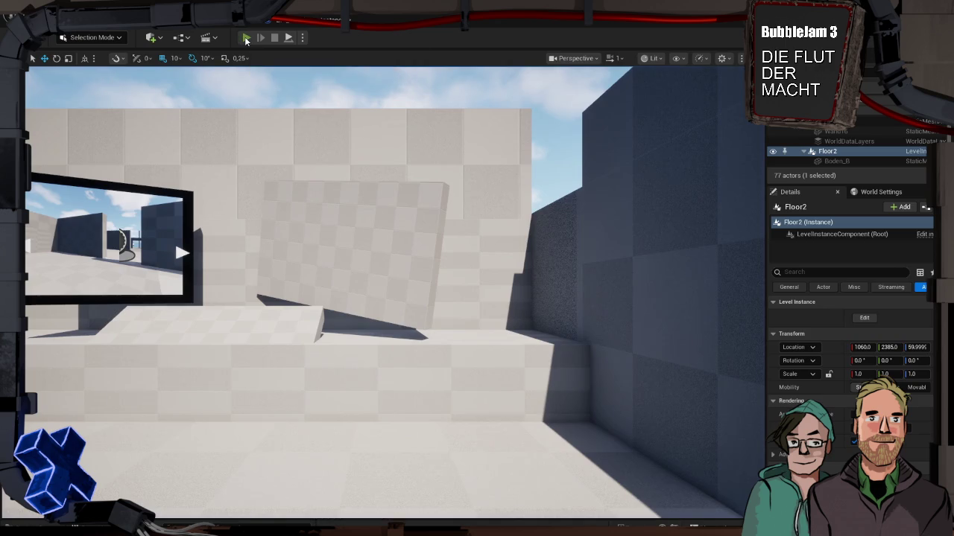
left_click(246, 39)
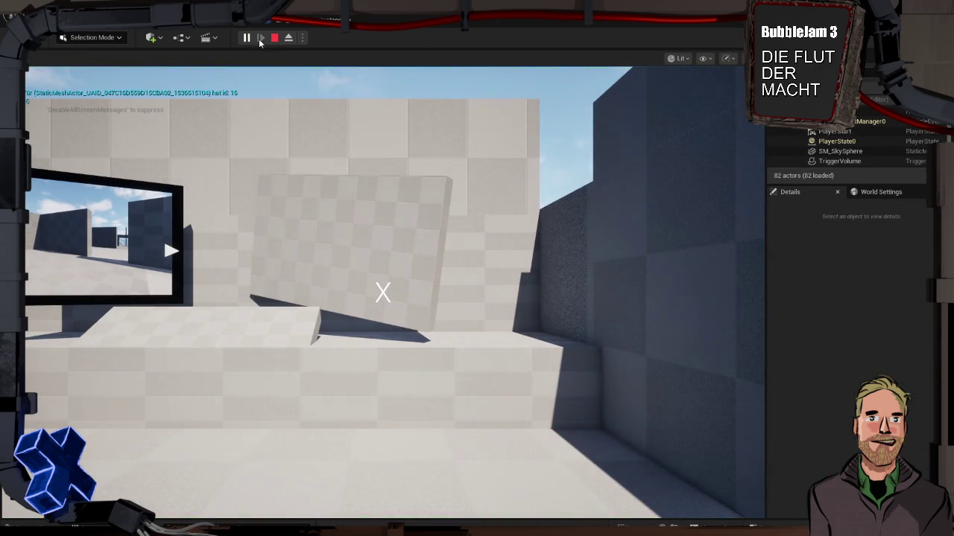
left_click(274, 39)
left_click(246, 38)
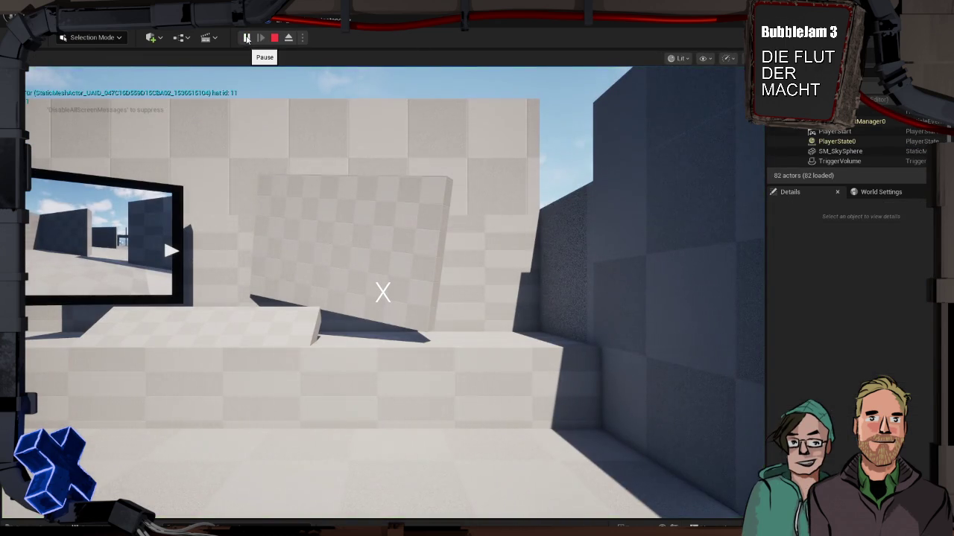
key("Escape")
left_click(247, 39)
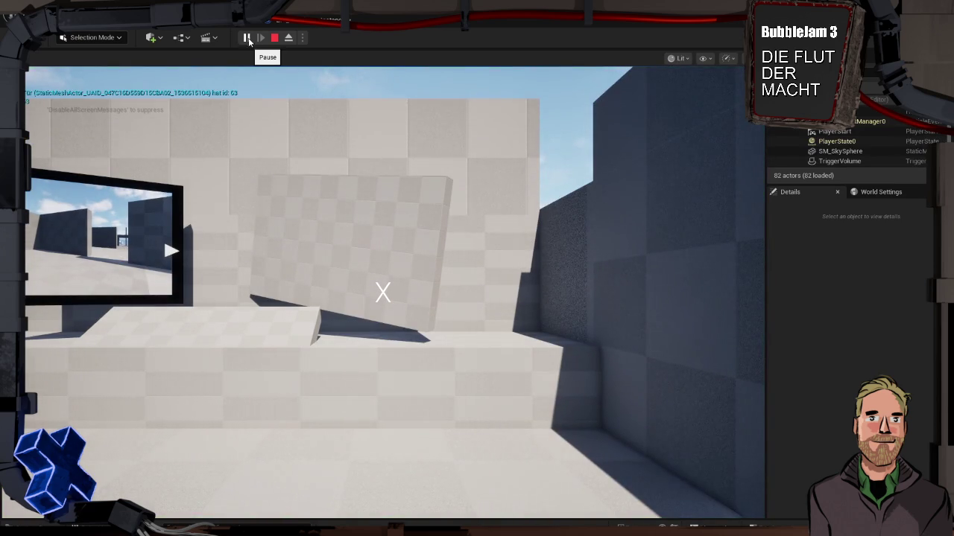
key("Escape")
left_click(247, 39)
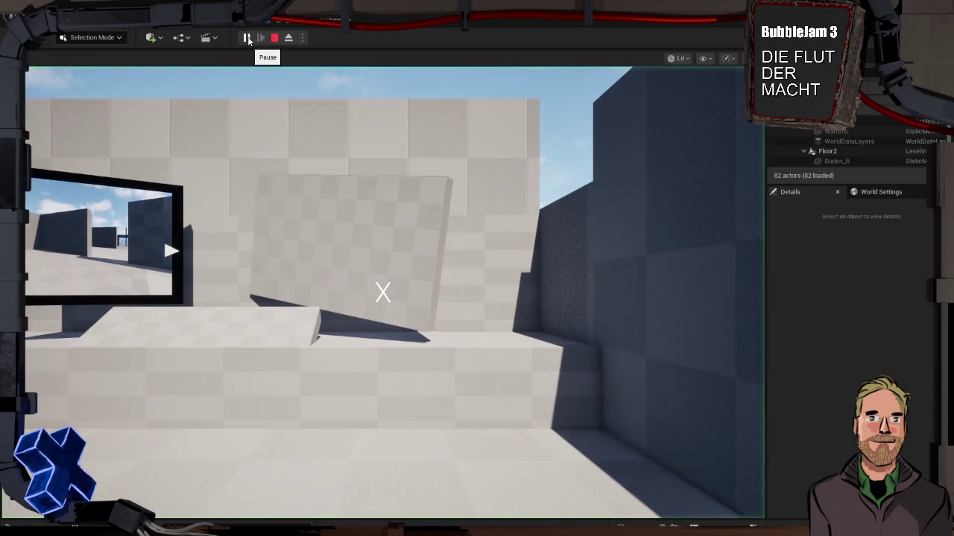
left_click(273, 39)
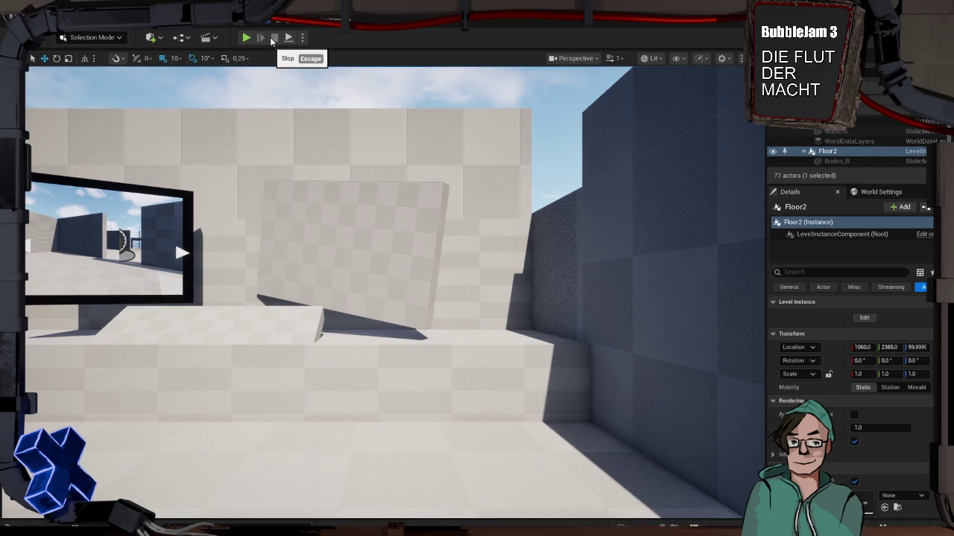
Step: Focus on the Floor2 bridge and orbit around it to inspect it
key("f")
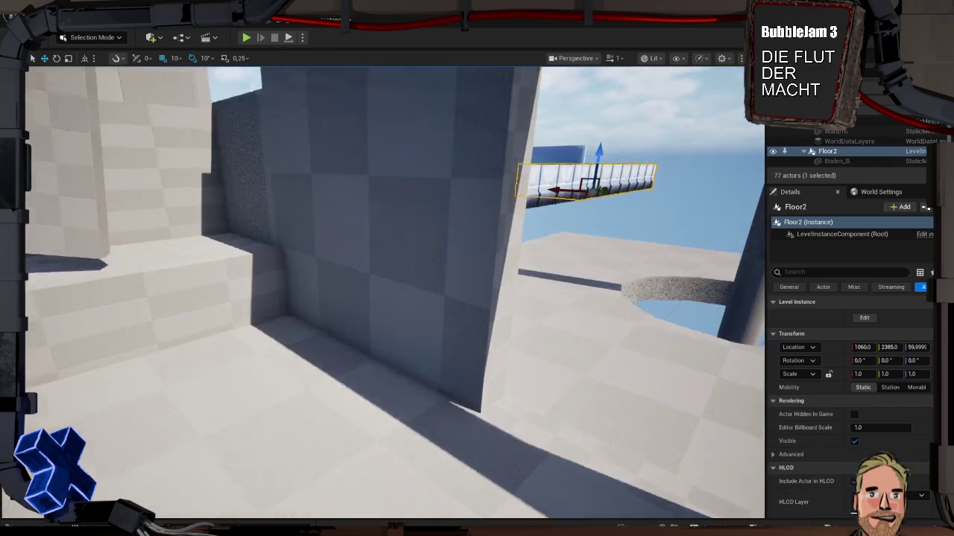
key("w")
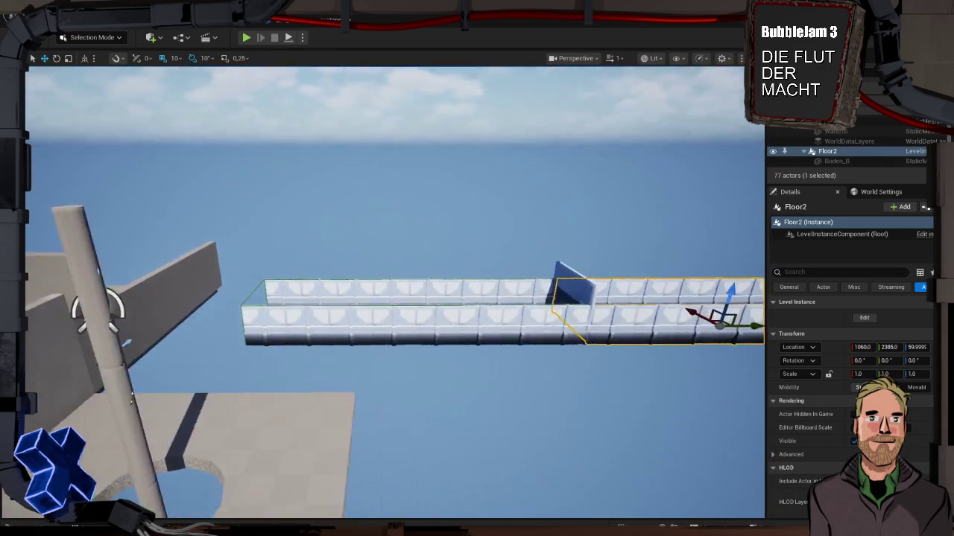
key("w")
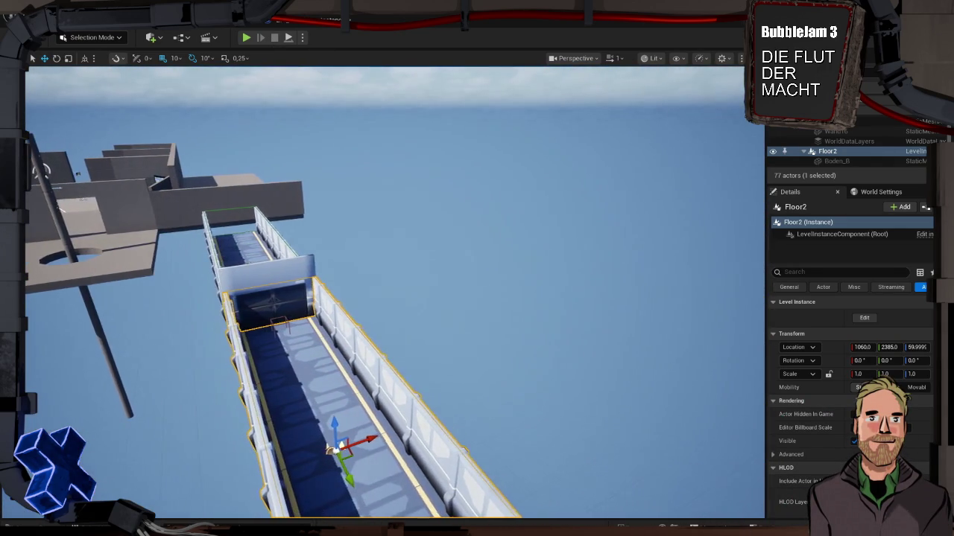
left_click_drag(296, 121, 295, 122)
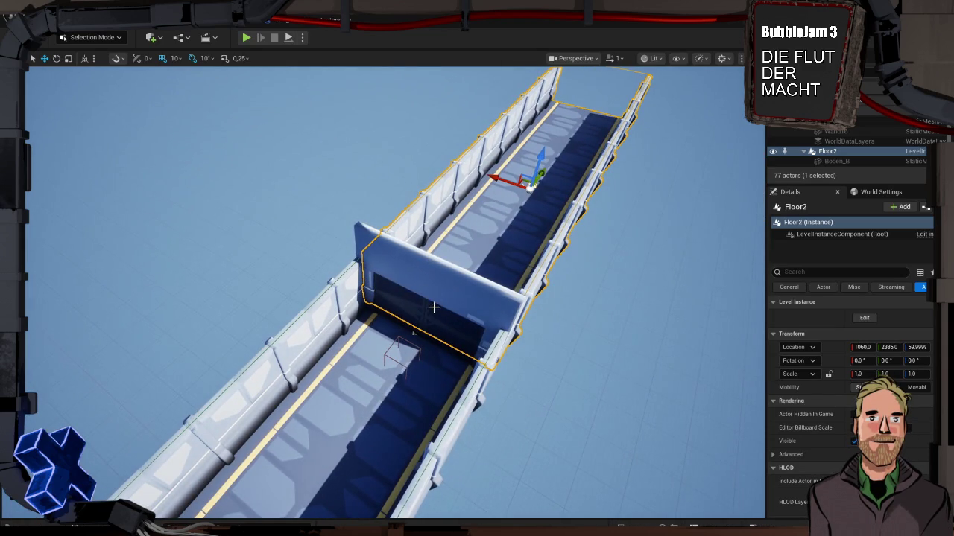
left_click_drag(435, 304, 435, 304)
left_click(439, 286)
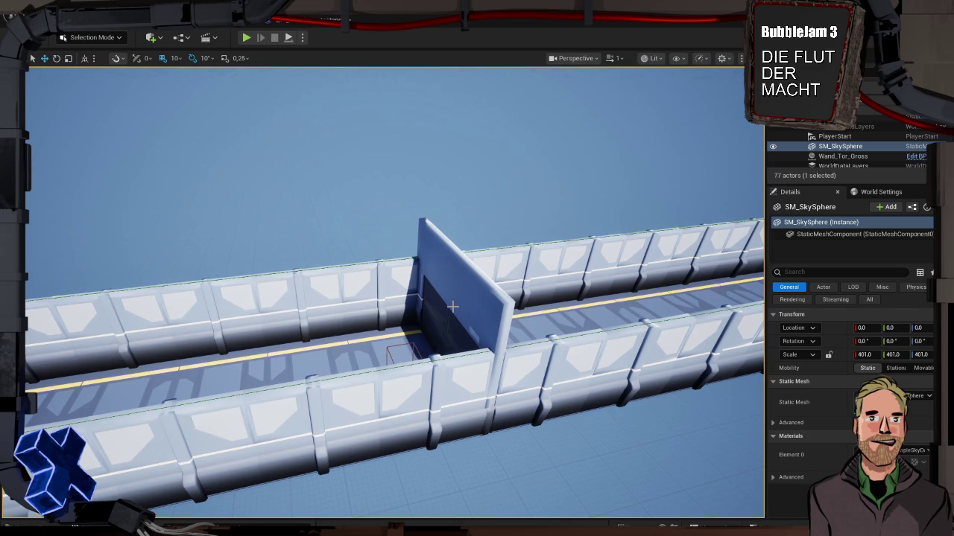
mouse_move(456, 306)
left_mouse_down()
mouse_move(372, 327)
mouse_move(342, 33)
left_mouse_up()
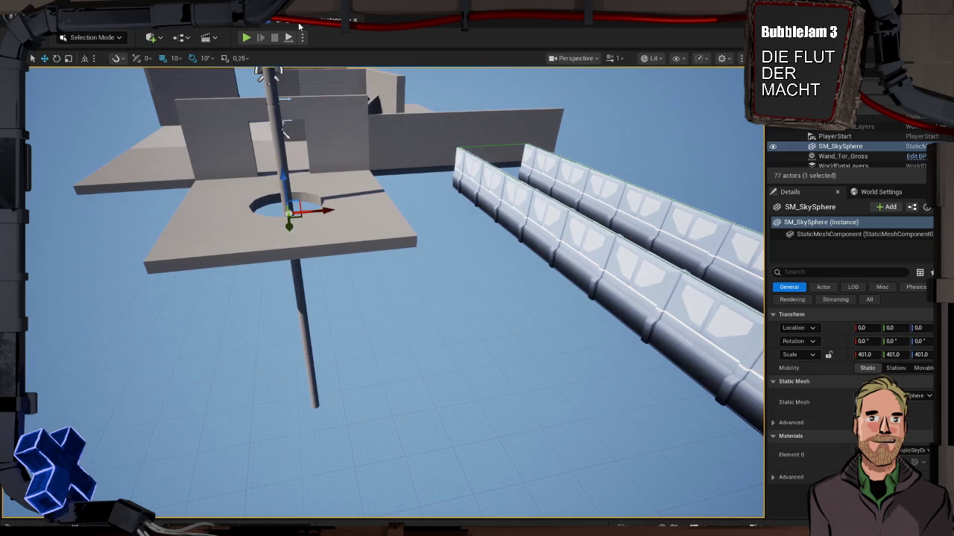
Step: Switch back to the BPI_Schaltraum_GameInstance EventGraph
left_click(334, 19)
scroll(550, 284, "down", 3)
scroll(456, 289, "up", 3)
scroll(458, 294, "down", 1)
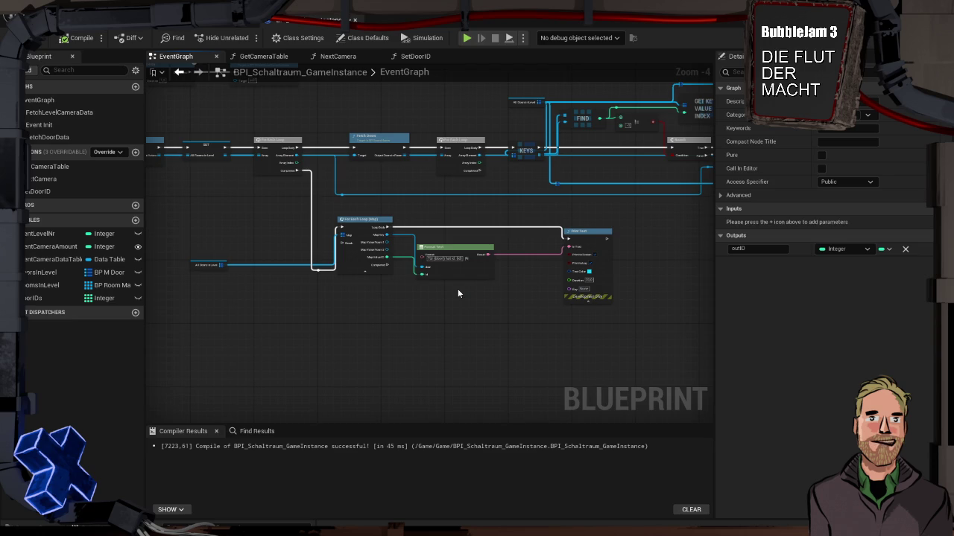
Step: Disconnect the door ID links from both ADD nodes
mouse_move(457, 294)
left_mouse_down()
mouse_move(447, 266)
mouse_move(415, 277)
left_mouse_up()
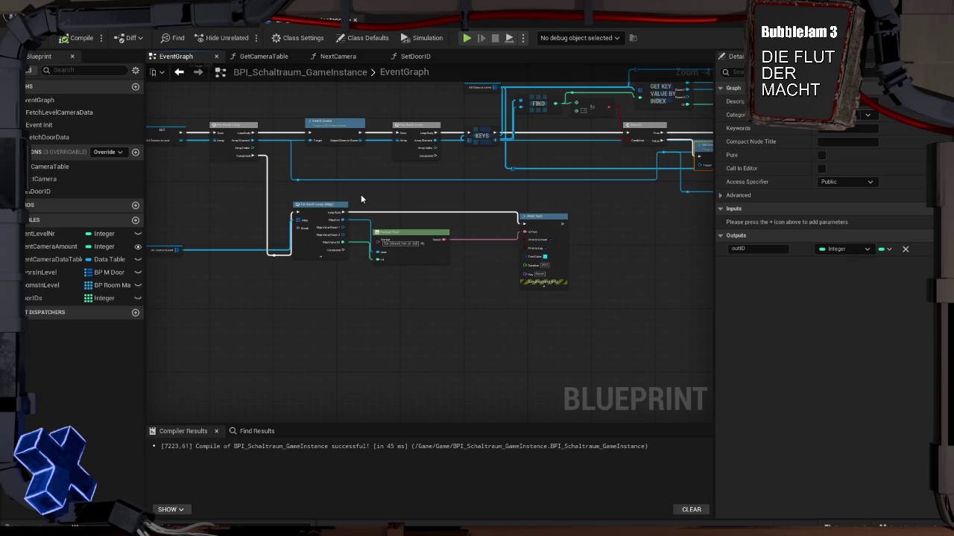
left_click_drag(620, 237, 479, 299)
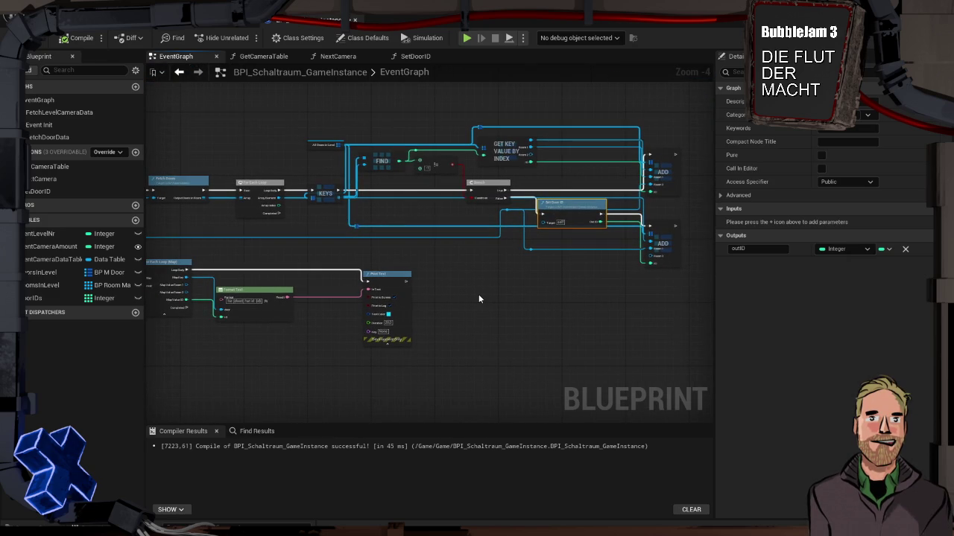
scroll(478, 299, "up", 2)
left_click_drag(478, 299, 339, 333)
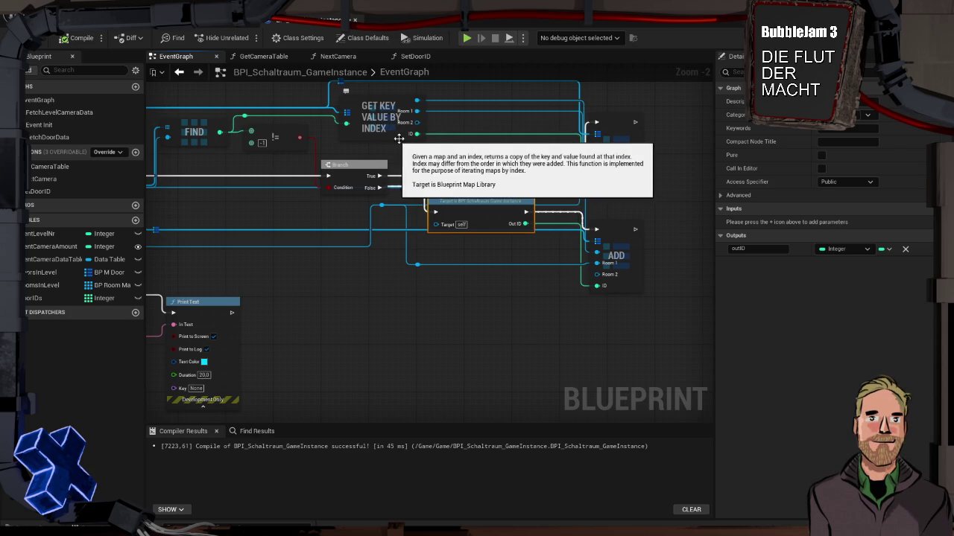
left_click(391, 138)
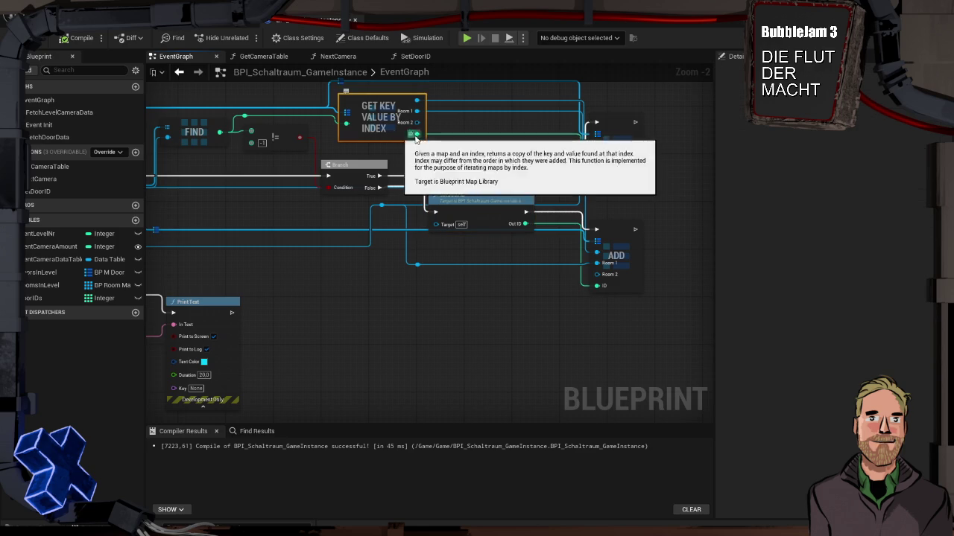
left_click(461, 135, "alt")
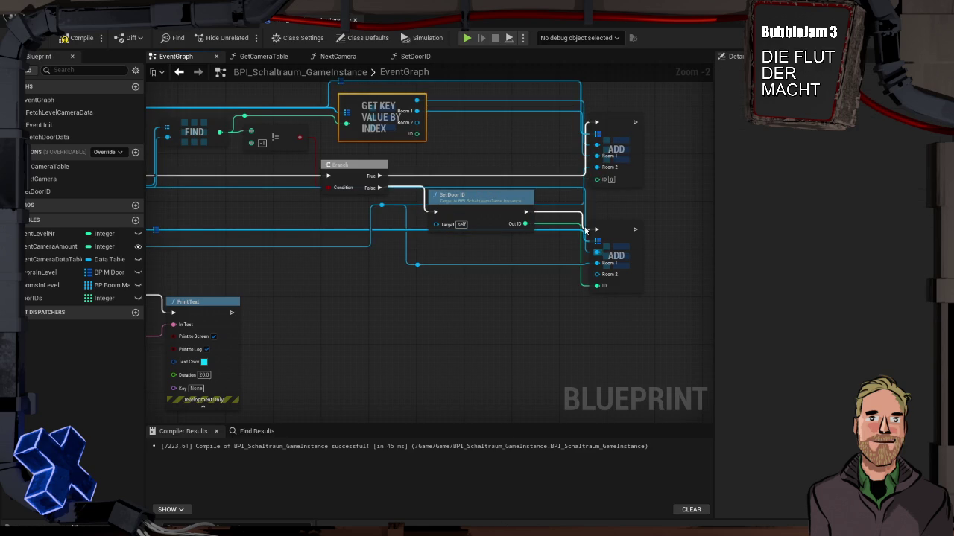
left_click(596, 286, "alt")
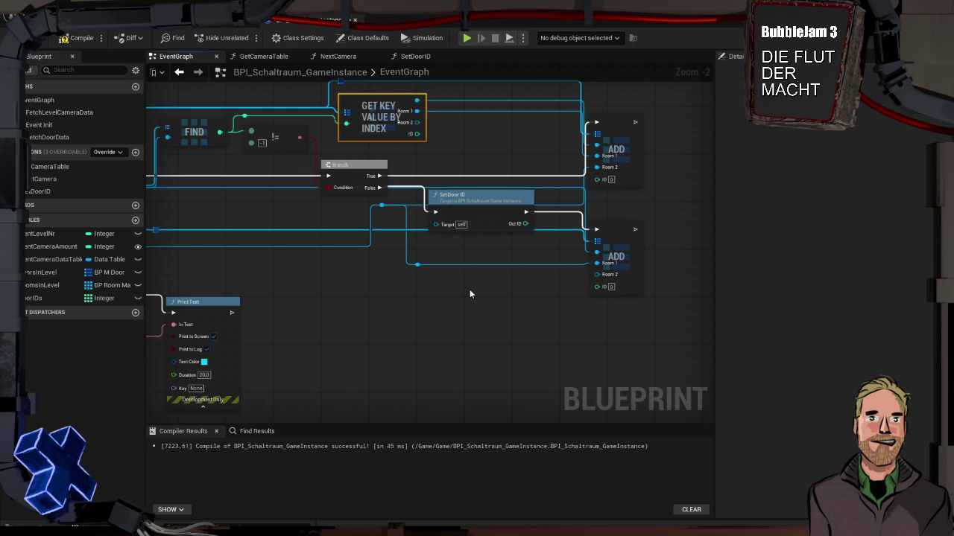
Step: Open the S_RoomsPerDoor struct from the Content Drawer and delete its ID field
key("ctrl+space")
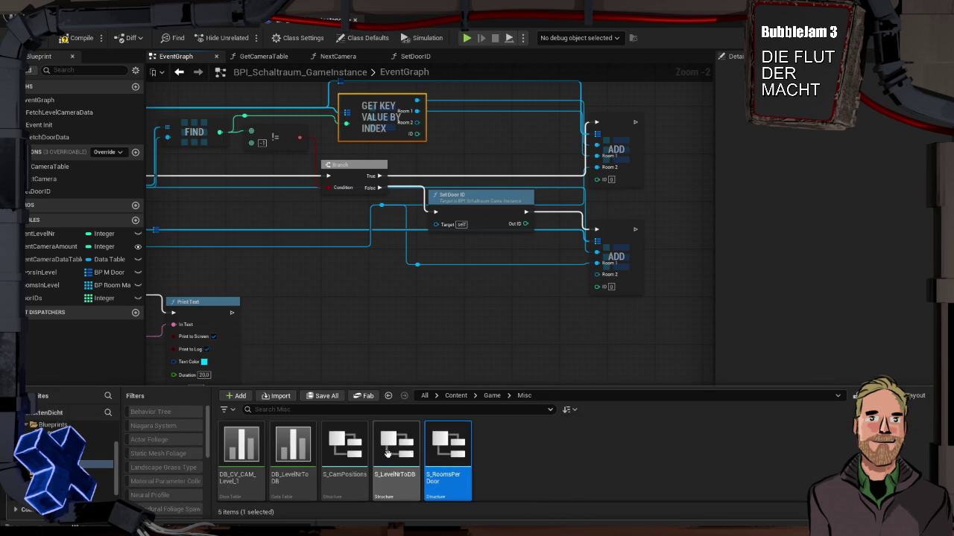
double_click(454, 455)
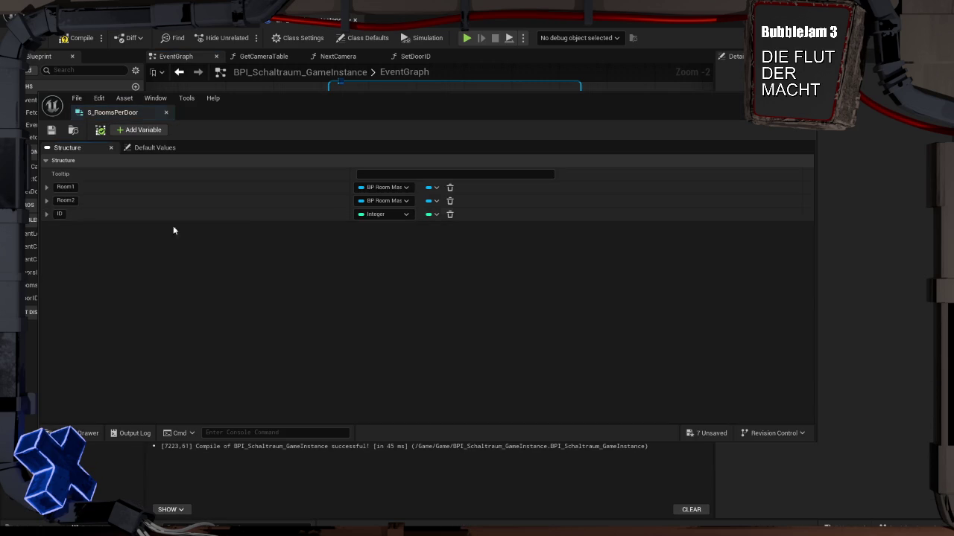
left_click(450, 214)
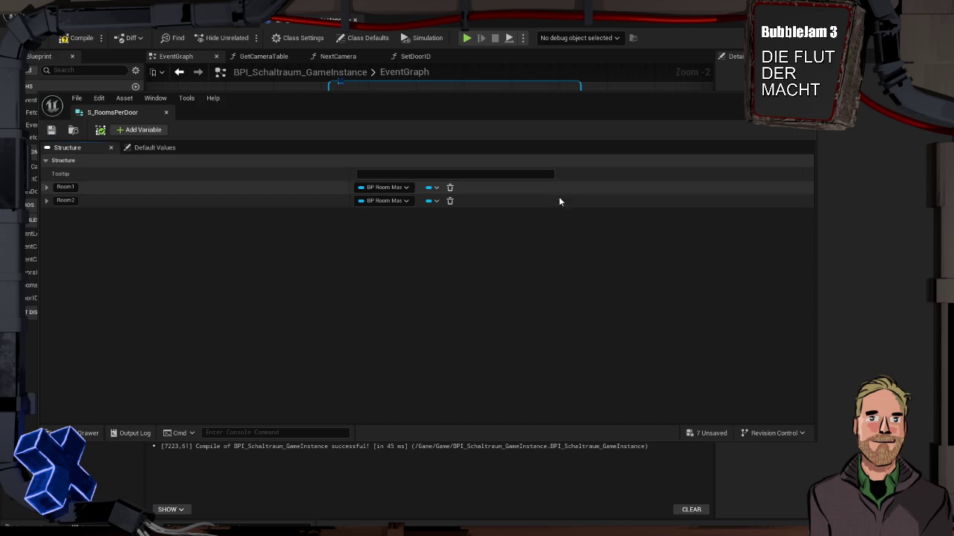
key("alt+Tab")
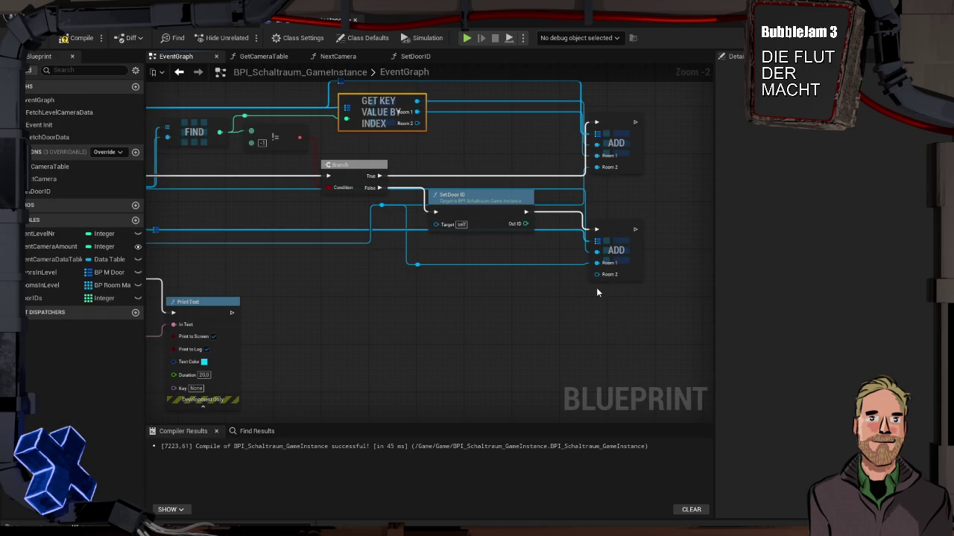
Step: Add a new Room variable as a Map with Integer keys
left_click(136, 221)
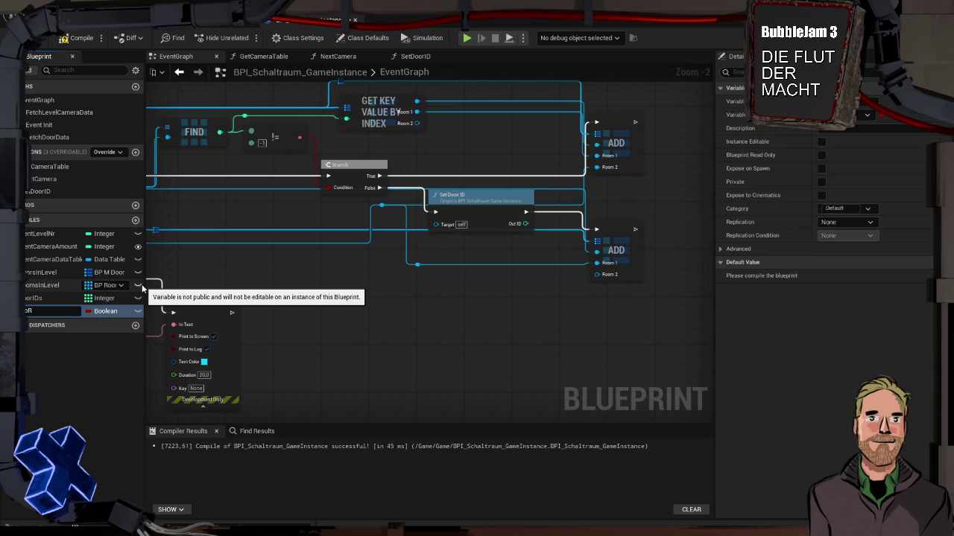
type("oom")
key("Return")
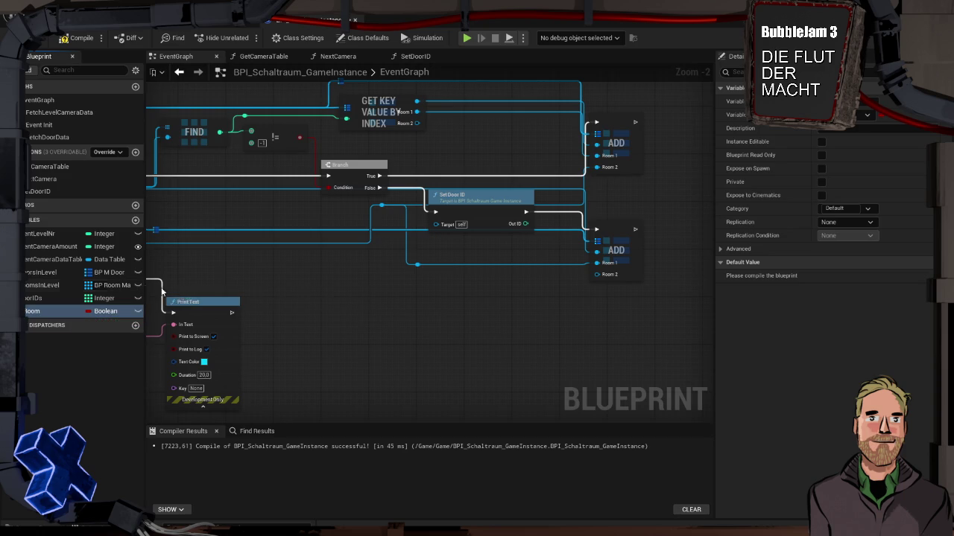
left_click(867, 115)
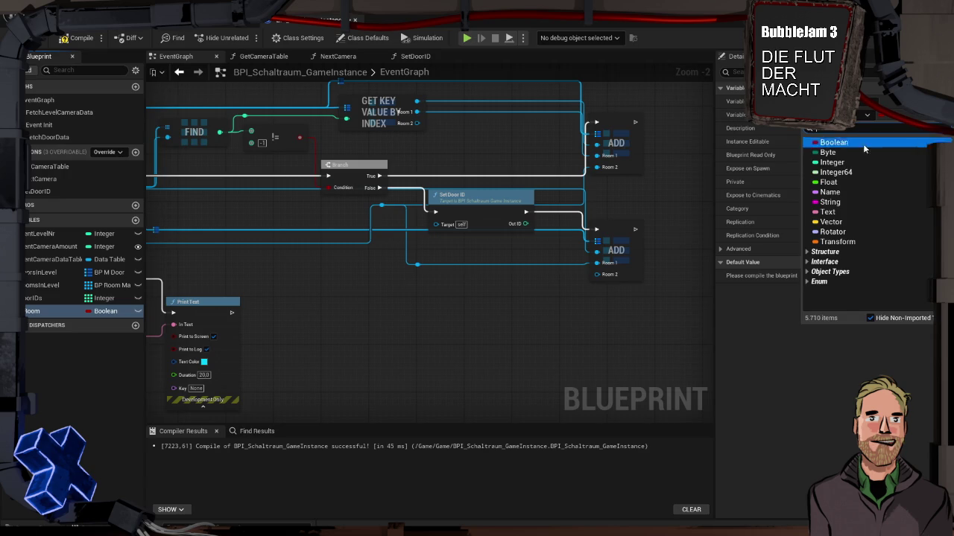
left_click(831, 162)
left_click(882, 116)
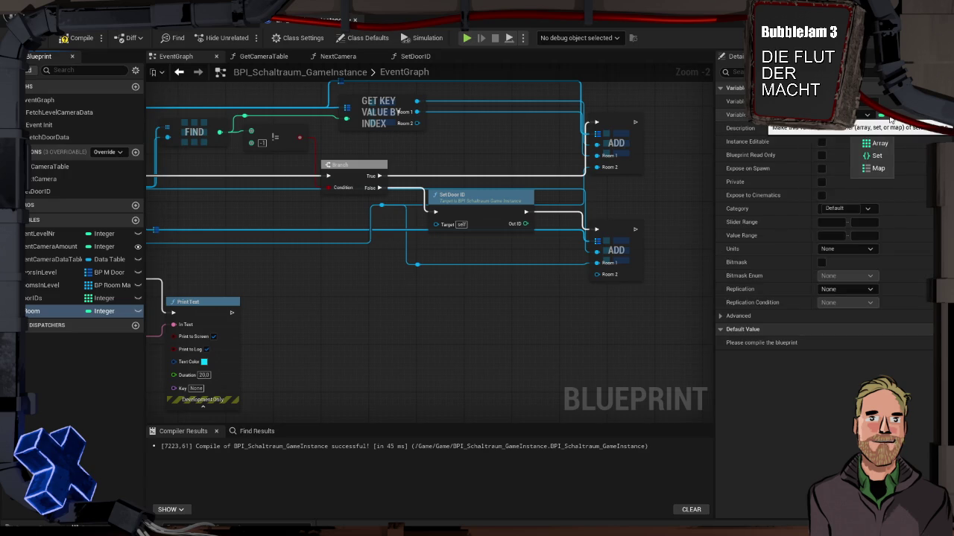
left_click(885, 170)
Step: Set the map's value to BP M Door object reference and rename the variable IDtoDoor
left_click(911, 115)
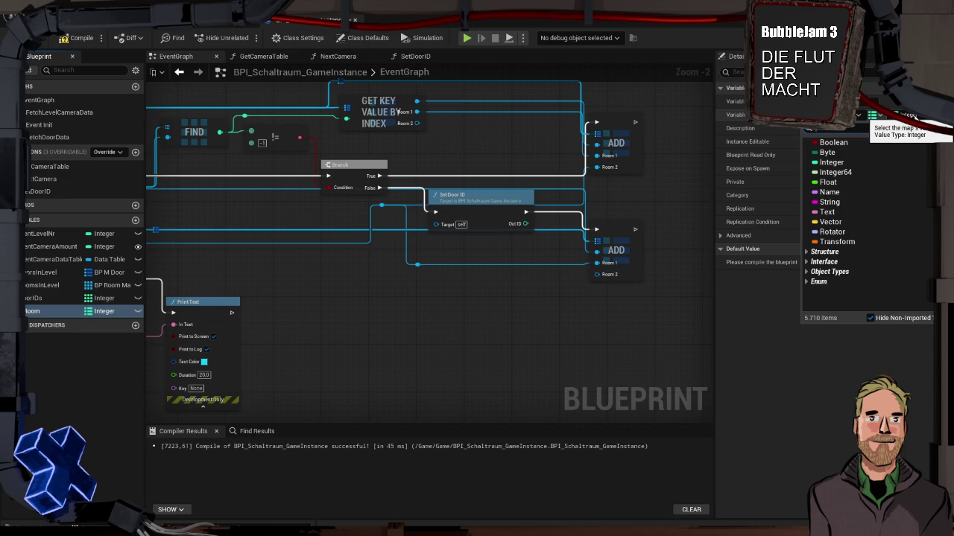
type("BP_M")
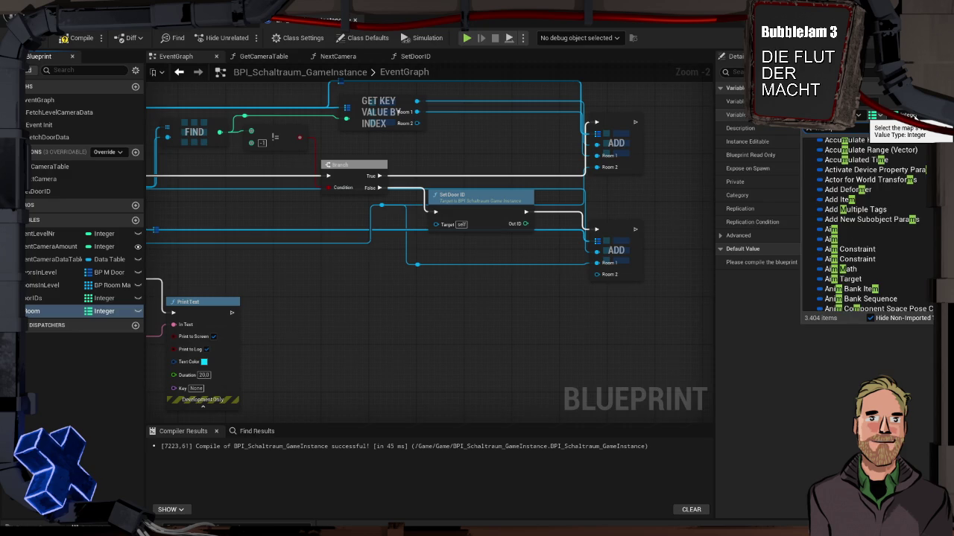
left_click(842, 152)
left_click(782, 153)
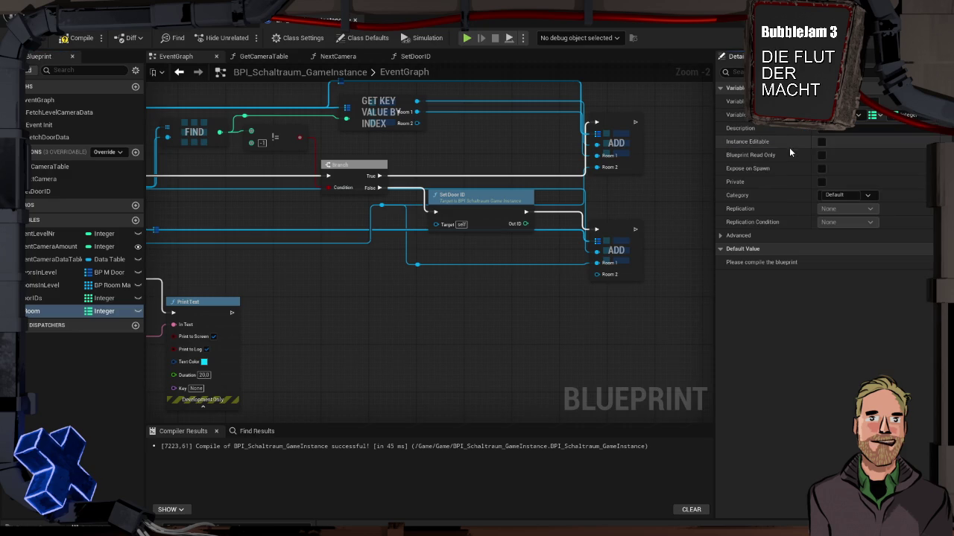
left_click(921, 118)
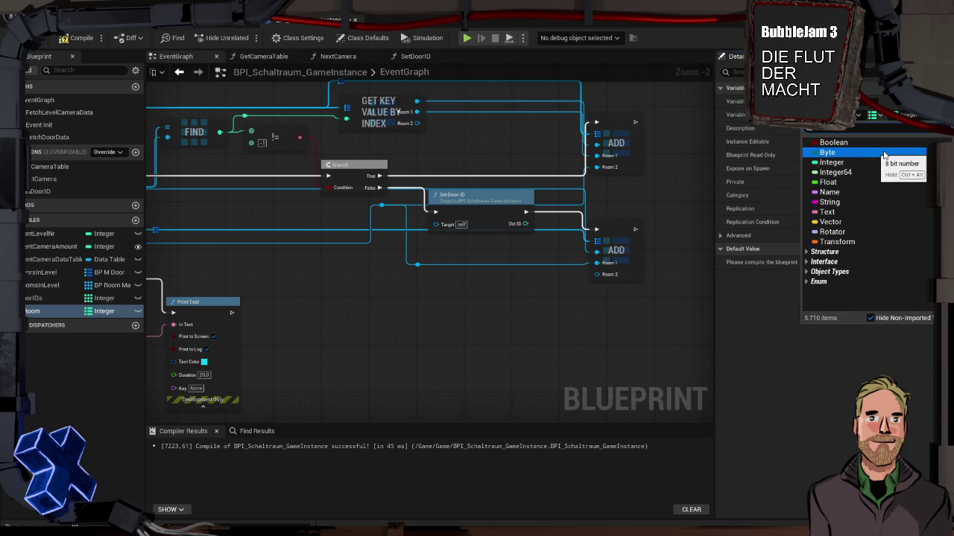
type("m door")
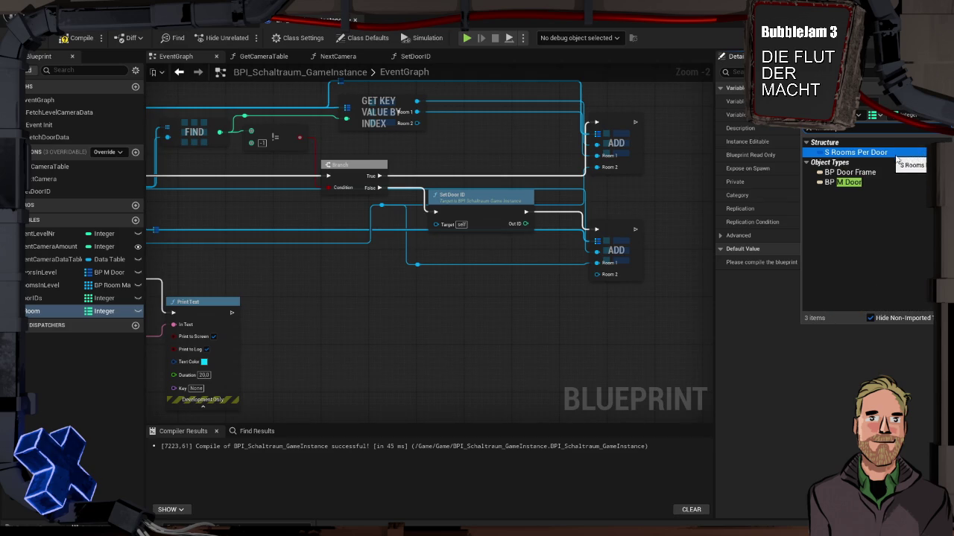
mouse_move(885, 175)
mouse_move(849, 182)
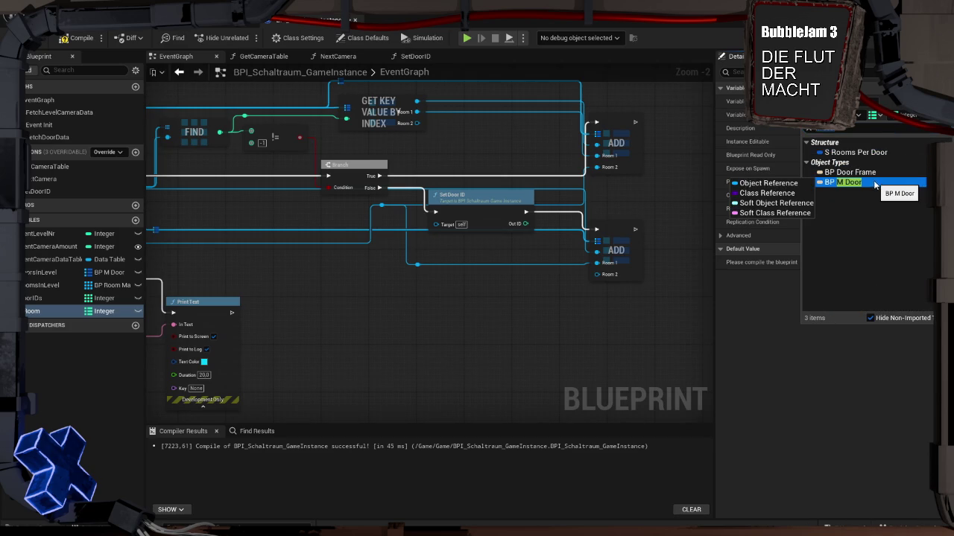
left_click(803, 181)
left_click(35, 311)
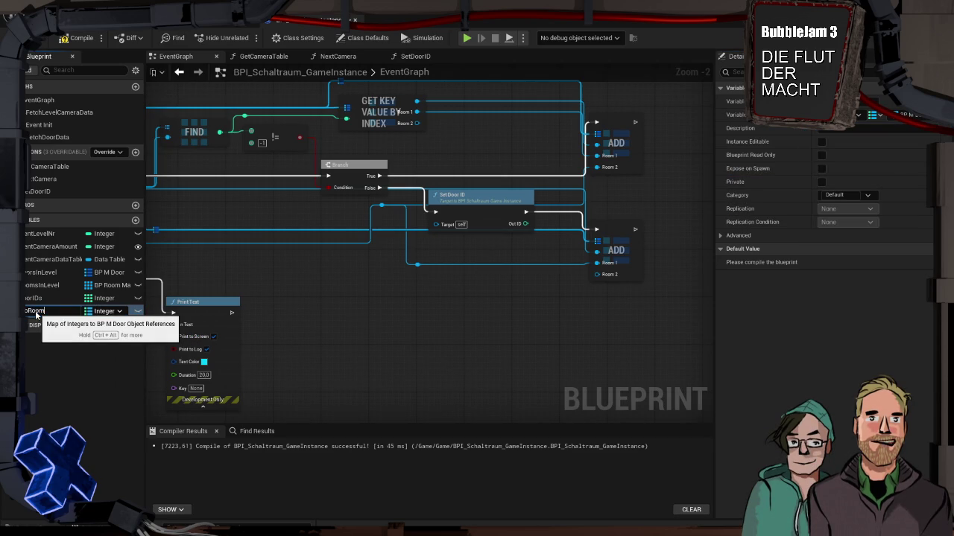
type("Door")
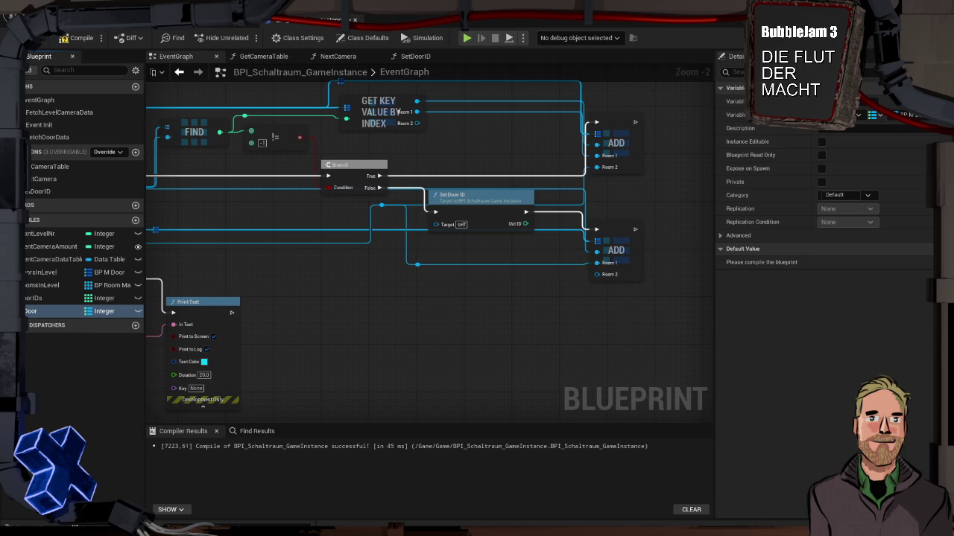
Step: Tidy the nodes around Set Door ID and place an IDtoDoor getter beneath it
mouse_move(550, 319)
left_mouse_down()
mouse_move(551, 341)
mouse_move(493, 348)
left_mouse_up()
left_click_drag(419, 230, 400, 231)
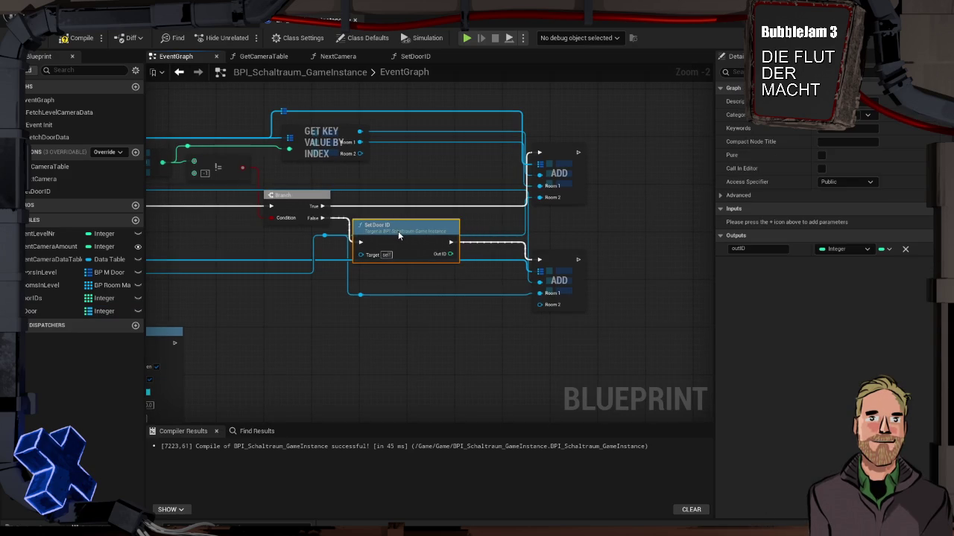
mouse_move(557, 265)
left_mouse_down()
mouse_move(602, 244)
mouse_move(630, 245)
left_mouse_up()
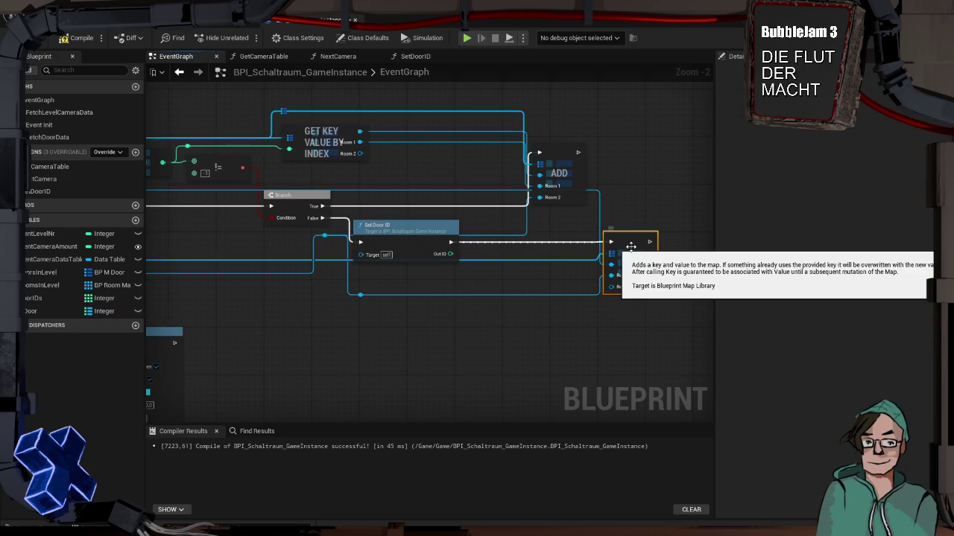
mouse_move(45, 310)
left_mouse_down()
mouse_move(337, 345)
mouse_move(372, 277)
mouse_move(490, 276)
left_mouse_up()
left_click(419, 292)
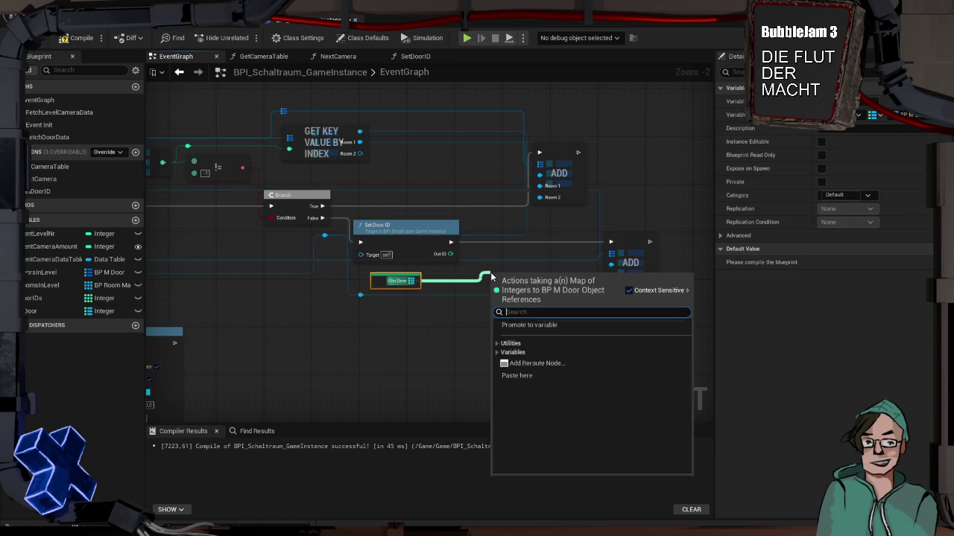
Step: Add a Map Add node wired after Set Door ID, rerouting the blue wire into the lower ADD node
type("add")
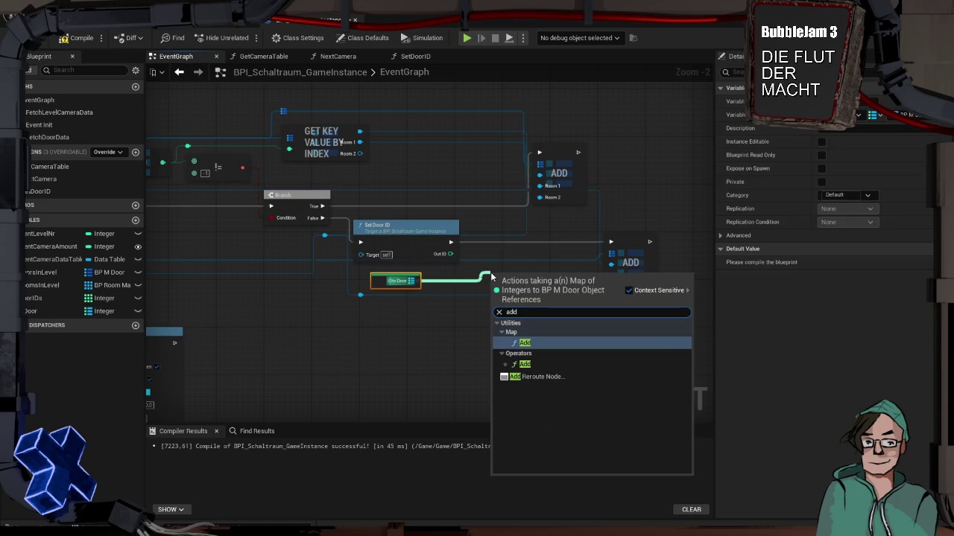
key("Return")
mouse_move(531, 244)
left_mouse_down()
mouse_move(500, 246)
mouse_move(501, 273)
mouse_move(557, 240)
mouse_move(609, 242)
left_mouse_up()
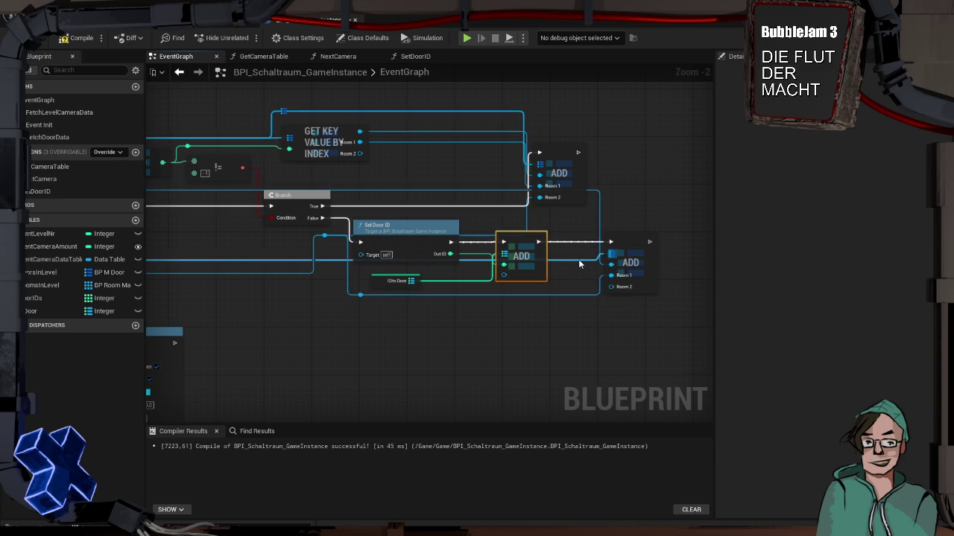
double_click(462, 190)
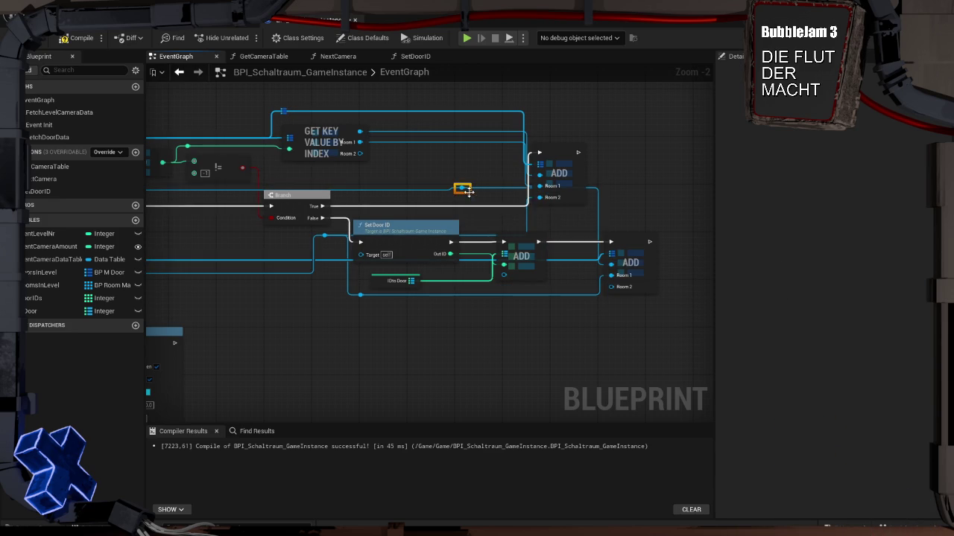
mouse_move(463, 189)
left_mouse_down()
mouse_move(510, 238)
mouse_move(504, 275)
left_mouse_up()
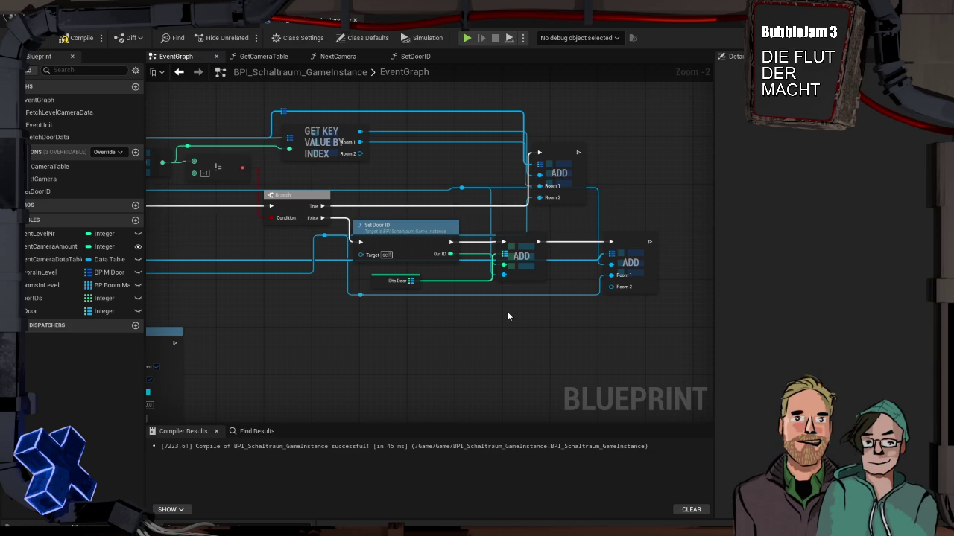
Step: Compile, jump to the erroring For Each Loop (Map), and remove its orphaned Map Value ID pin
left_click(78, 37)
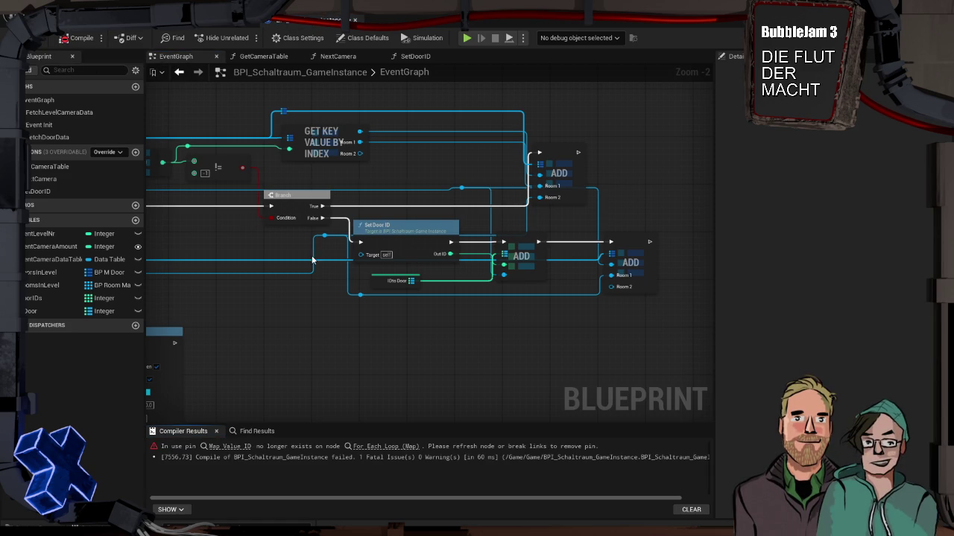
left_click_drag(245, 238, 409, 221)
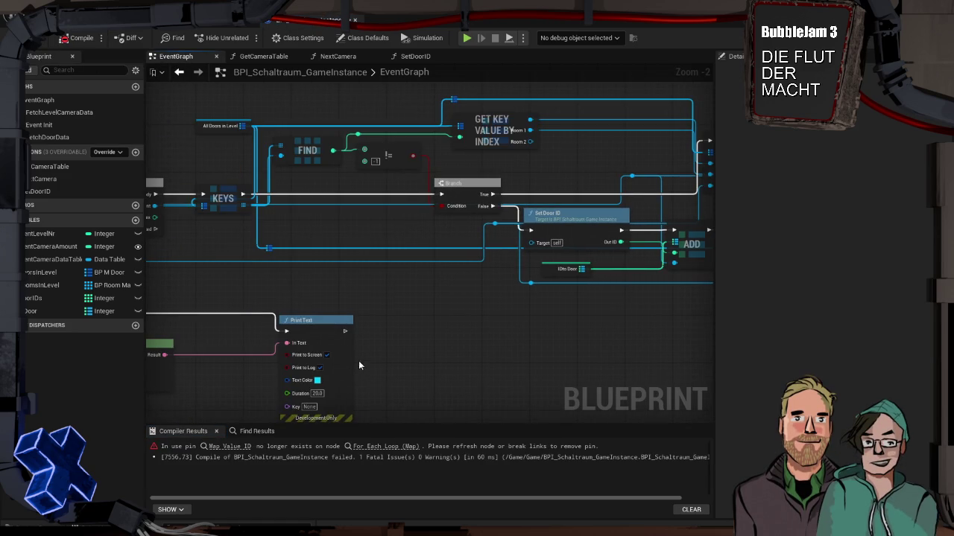
left_click(387, 446)
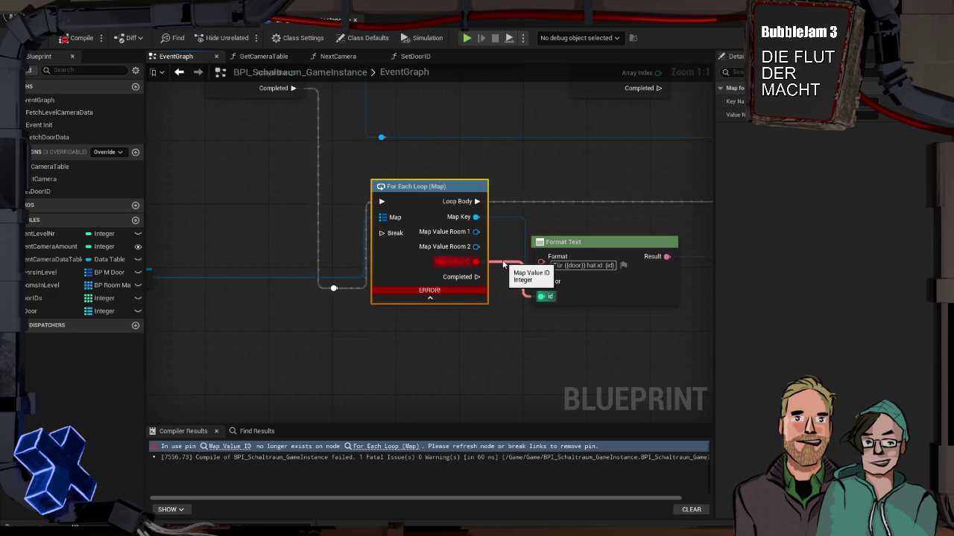
left_click(504, 262, "alt")
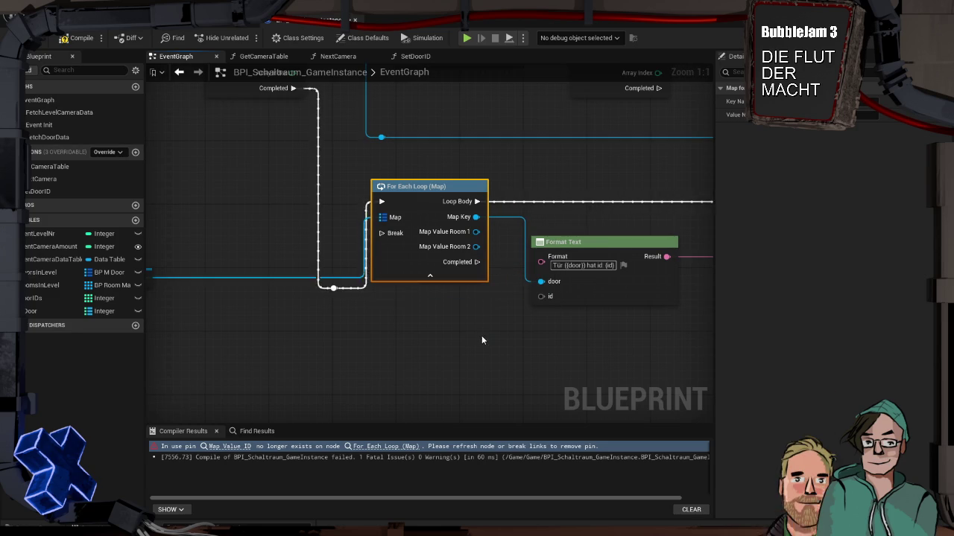
left_click_drag(480, 330, 309, 336)
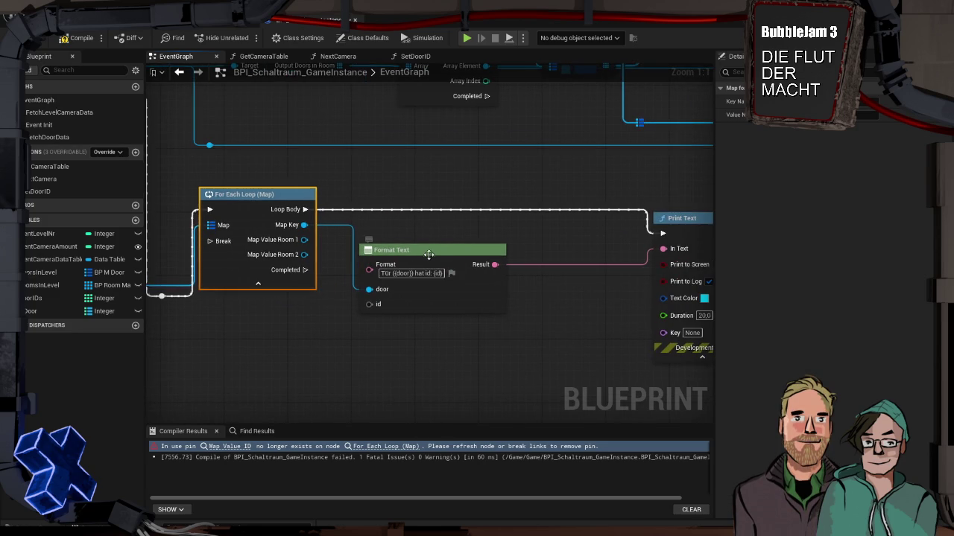
left_click_drag(429, 247, 437, 236)
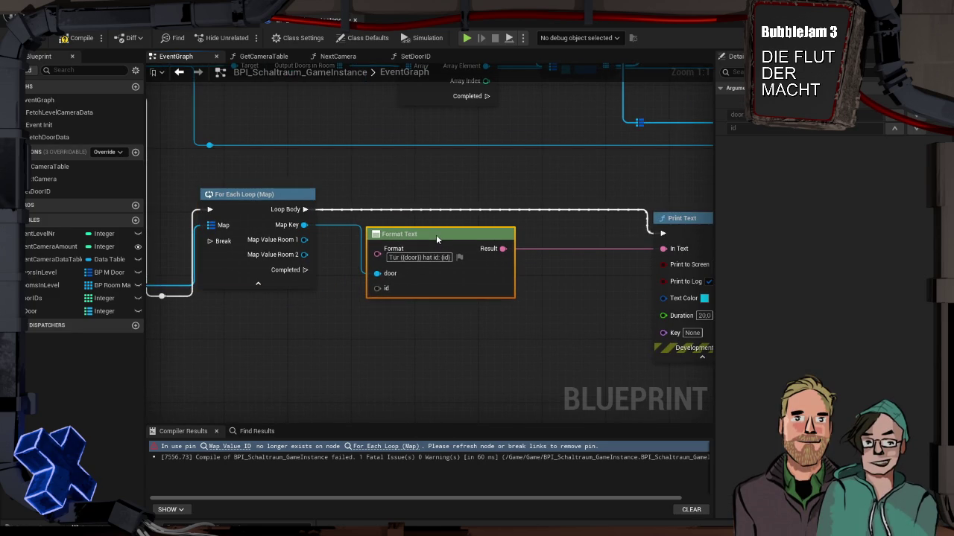
left_click_drag(322, 343, 422, 306)
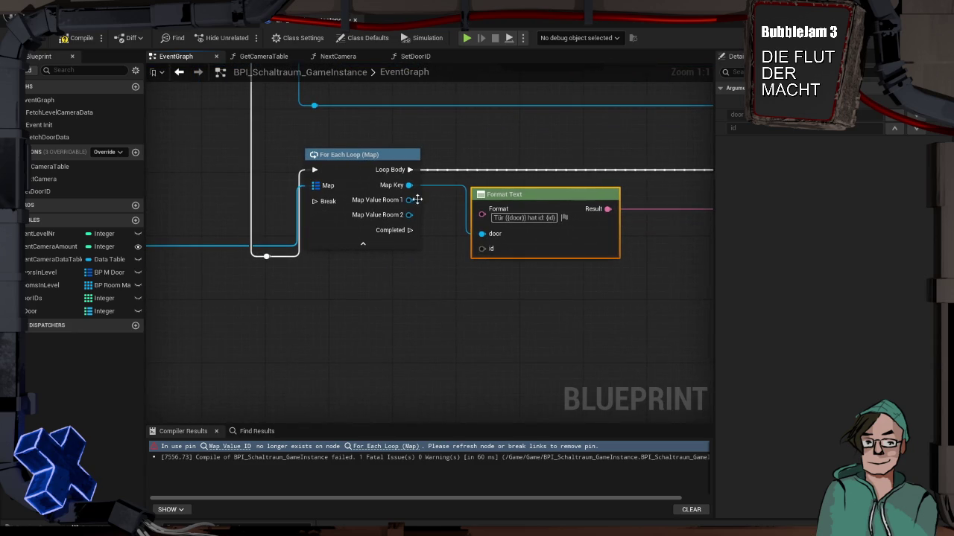
Step: Drag in an IDtoDoor getter below the loop and create a Values node from the map
mouse_move(34, 311)
left_mouse_down()
mouse_move(312, 275)
mouse_move(420, 304)
left_mouse_up()
left_click(337, 290)
type("fi")
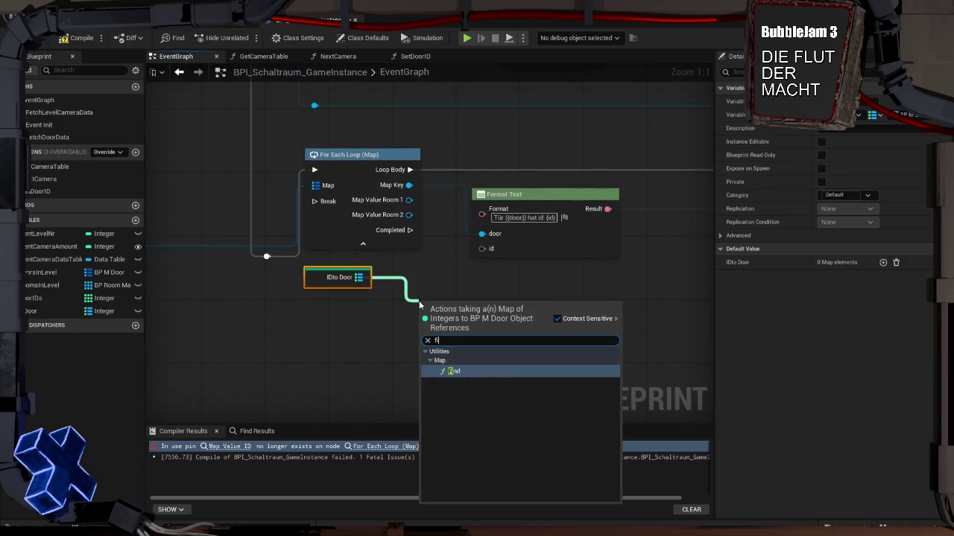
key("Return")
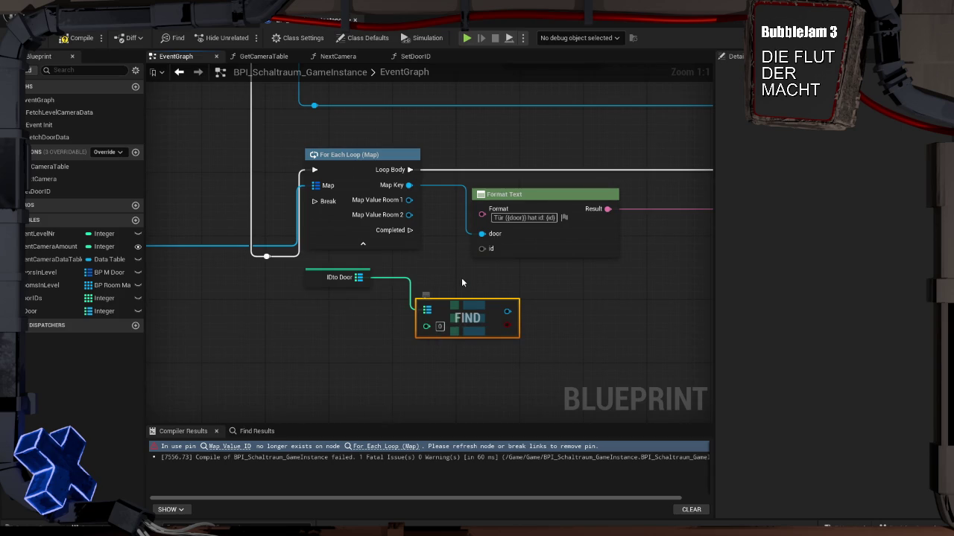
key("Delete")
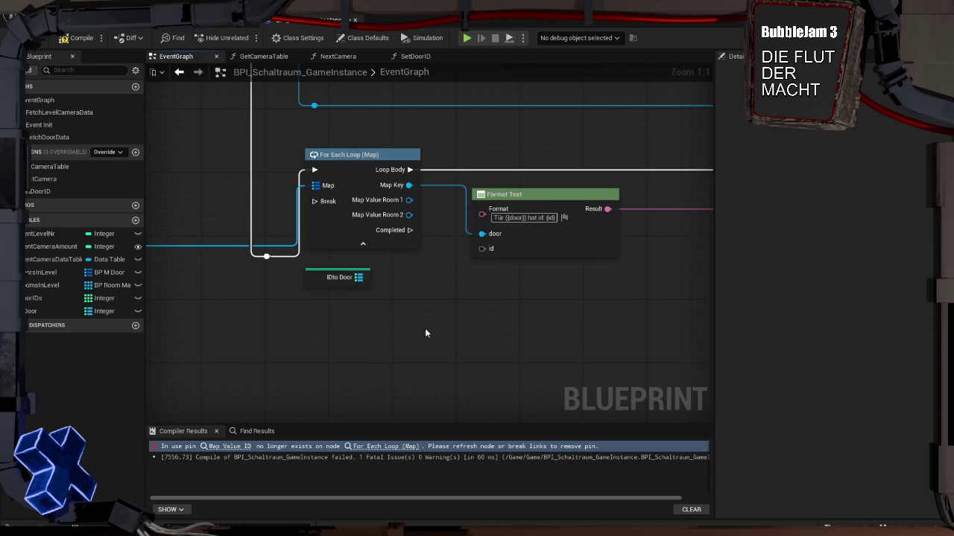
left_click_drag(360, 277, 425, 316)
type("value")
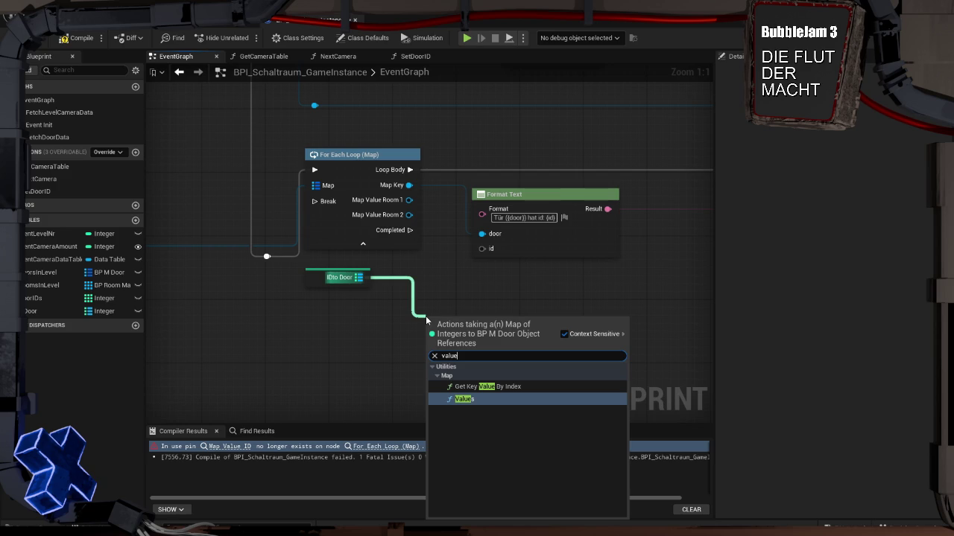
key("Return")
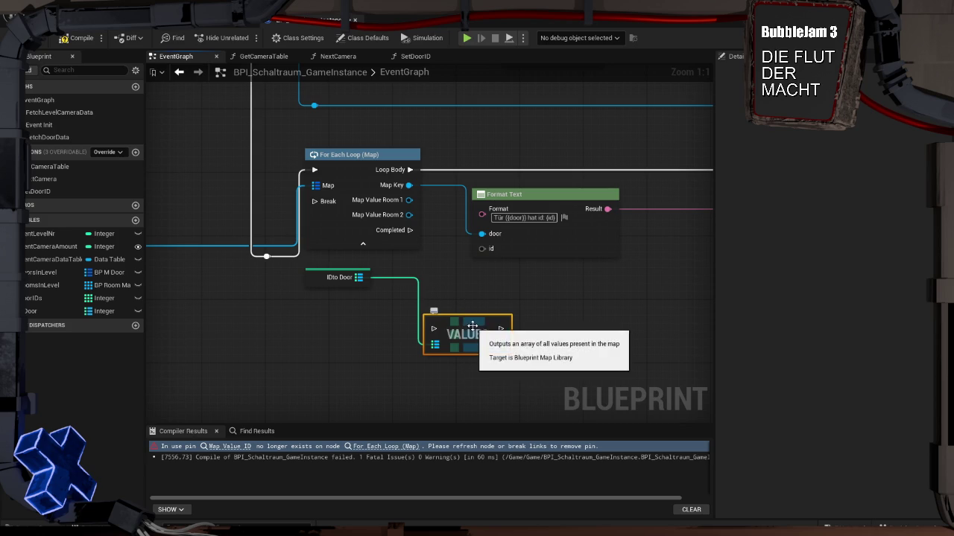
left_click(357, 154)
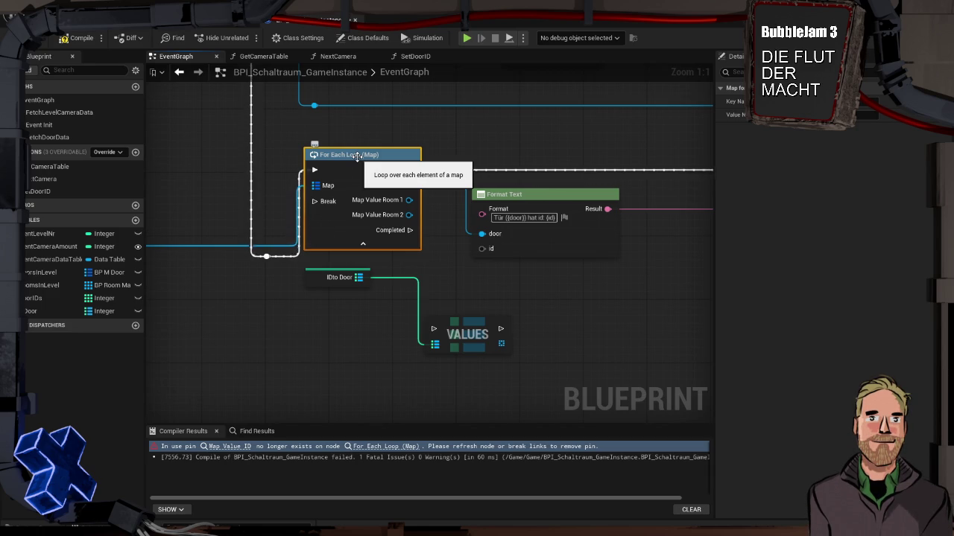
key("ctrl+space")
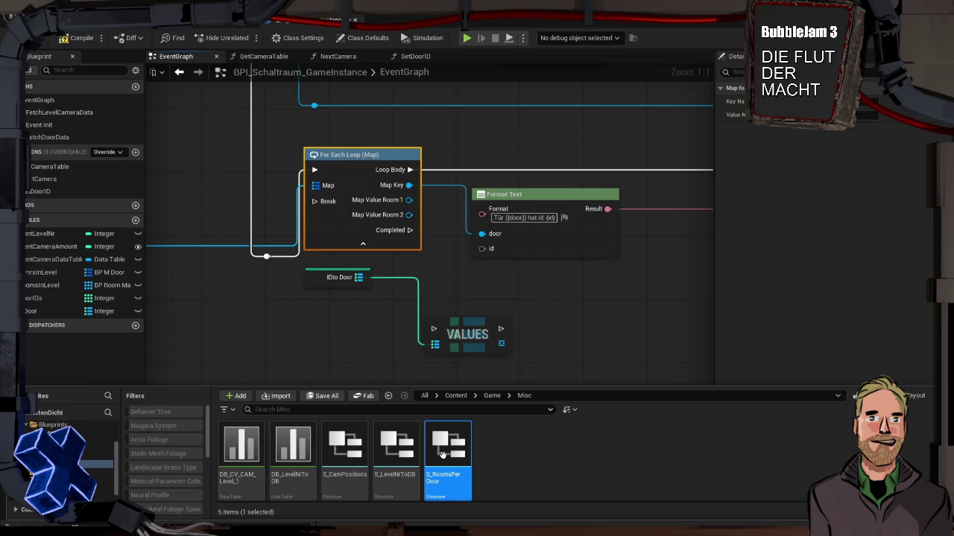
Step: In the S_RoomsPerDoor structure, add the ID member back as an Integer
double_click(432, 456)
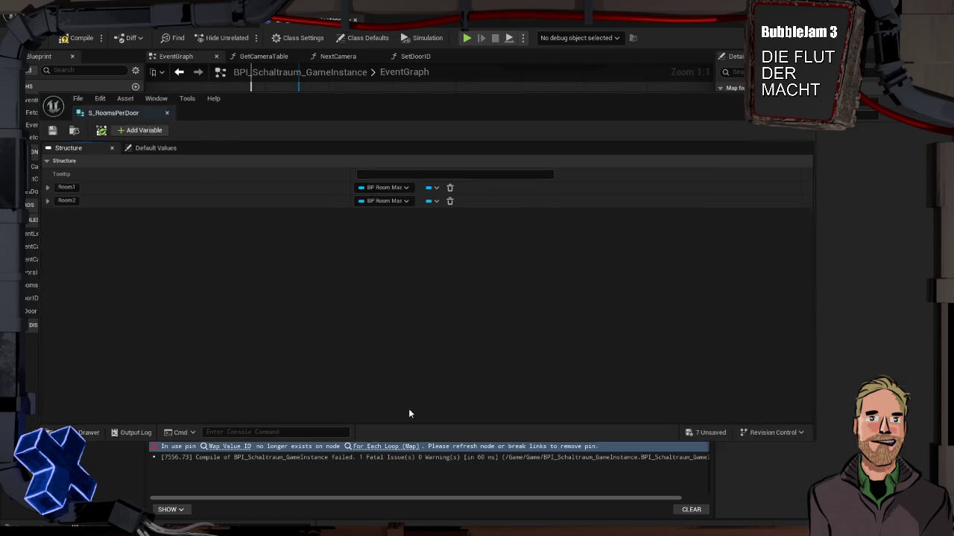
left_click(149, 131)
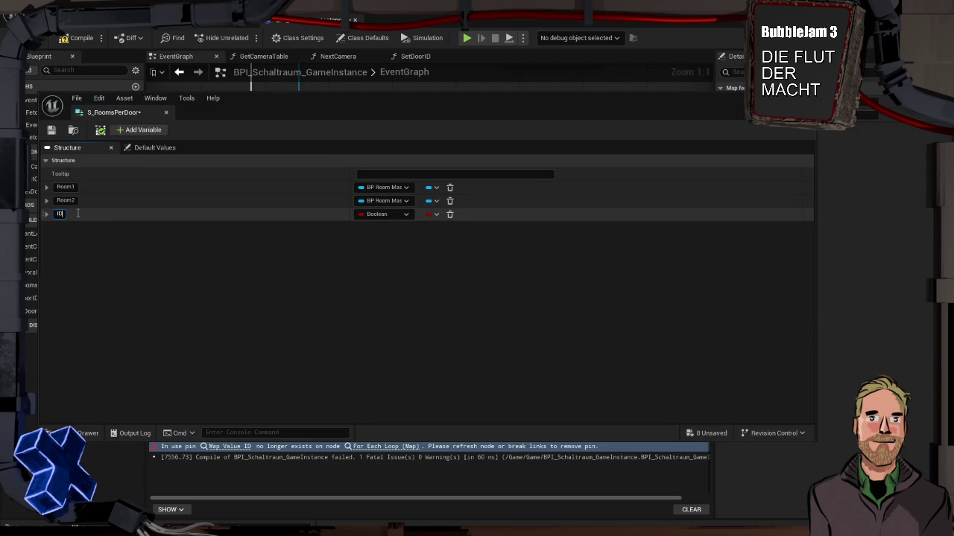
left_click(370, 215)
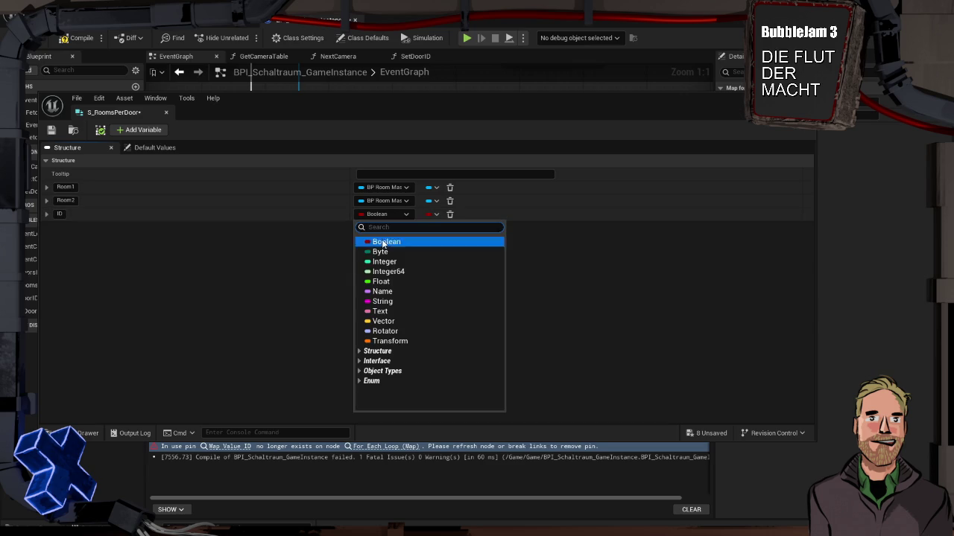
left_click(385, 262)
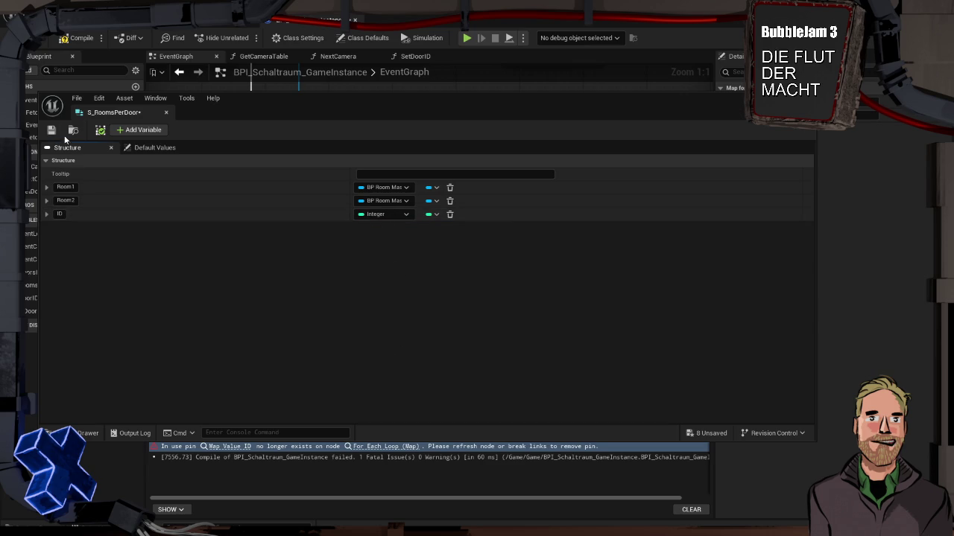
key("alt+F4")
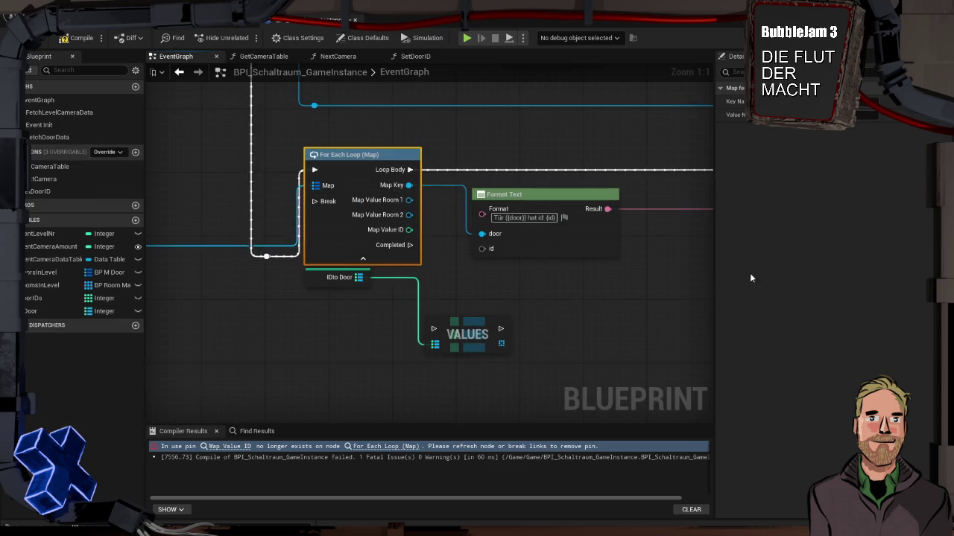
Step: Delete the VALUES and IDto Door nodes, wire Map Value ID into Format Text's id, and compile
left_click(464, 344)
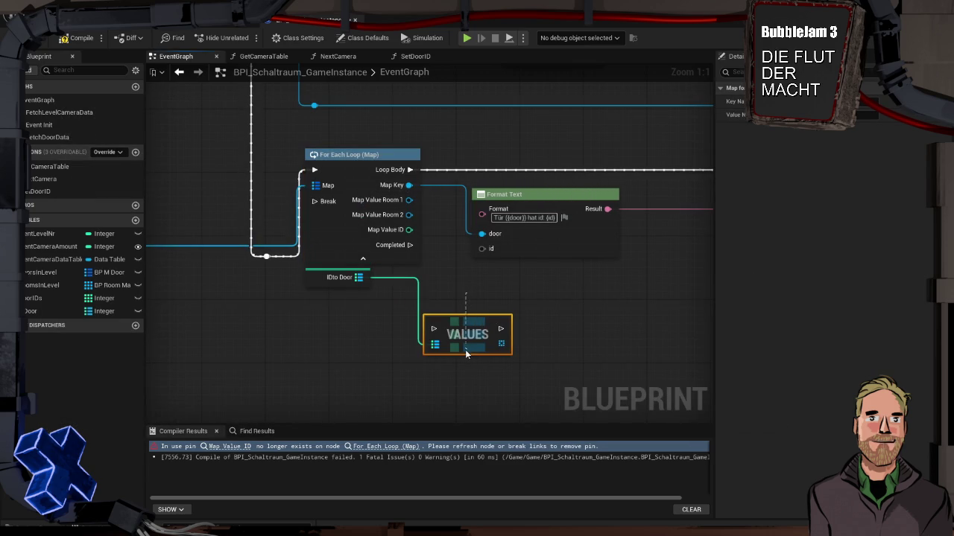
key("Delete")
left_click(336, 278)
key("Delete")
left_click_drag(409, 230, 482, 250)
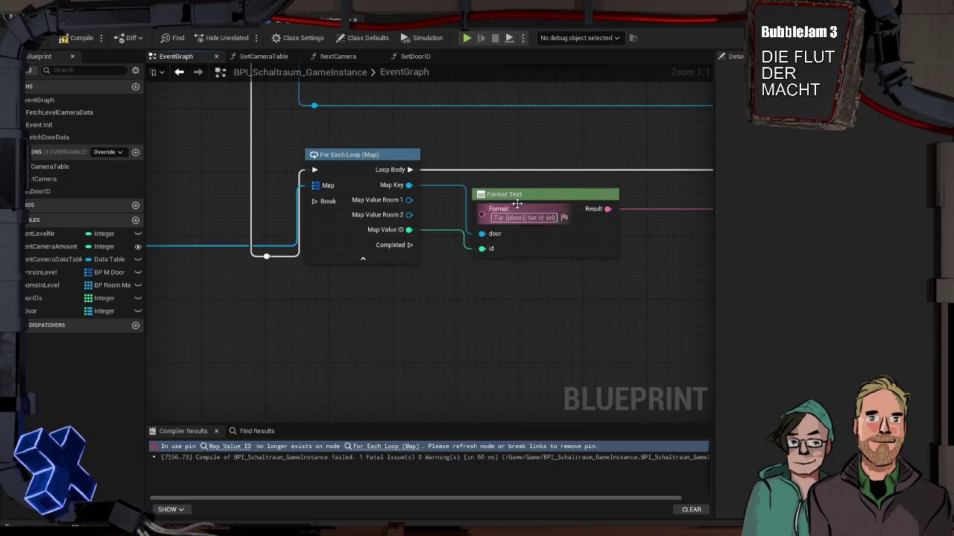
left_click(70, 43)
mouse_move(581, 296)
left_mouse_down()
mouse_move(432, 330)
mouse_move(502, 298)
mouse_move(211, 324)
left_mouse_up()
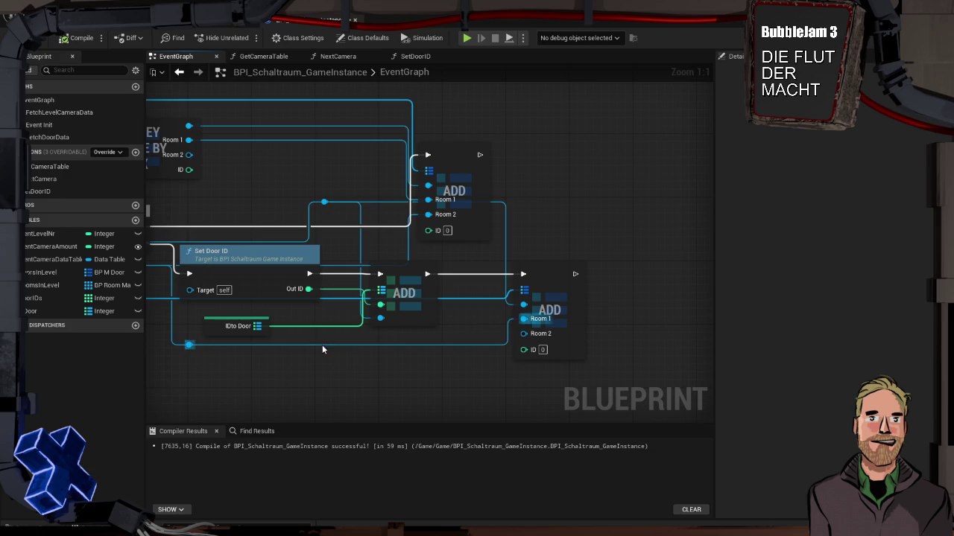
Step: Wire Set Door ID's Out ID into the right ADD node's ID, recompile, and save the blueprint
left_click_drag(321, 357, 375, 347)
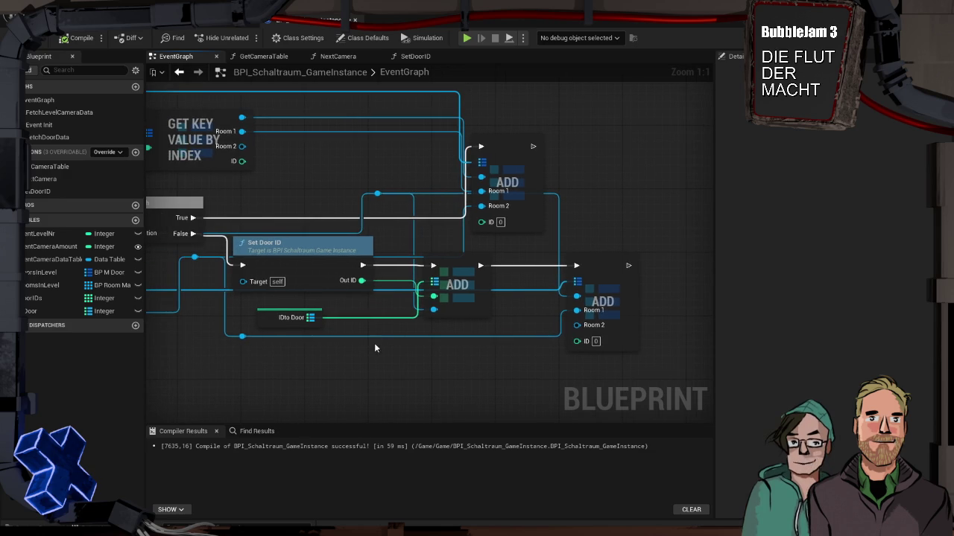
mouse_move(361, 280)
left_mouse_down()
mouse_move(384, 296)
mouse_move(440, 294)
mouse_move(576, 340)
left_mouse_up()
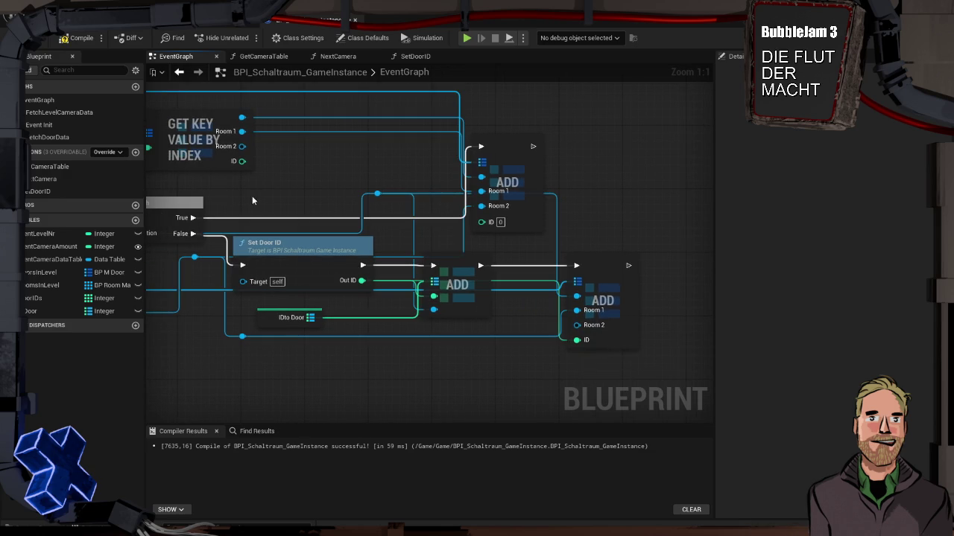
left_click(73, 44)
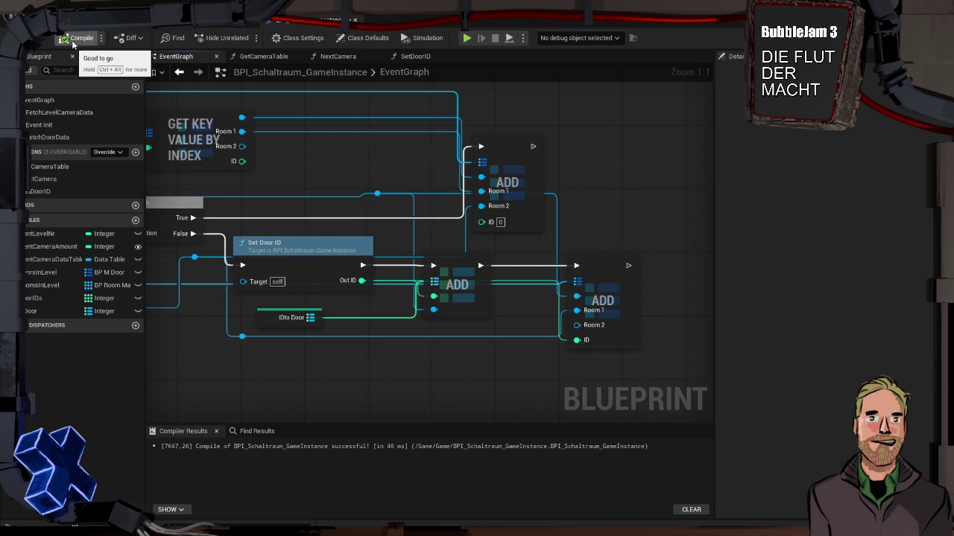
mouse_move(249, 377)
left_mouse_down()
mouse_move(425, 292)
mouse_move(547, 189)
mouse_move(275, 317)
mouse_move(545, 232)
mouse_move(455, 226)
mouse_move(436, 285)
mouse_move(490, 264)
left_mouse_up()
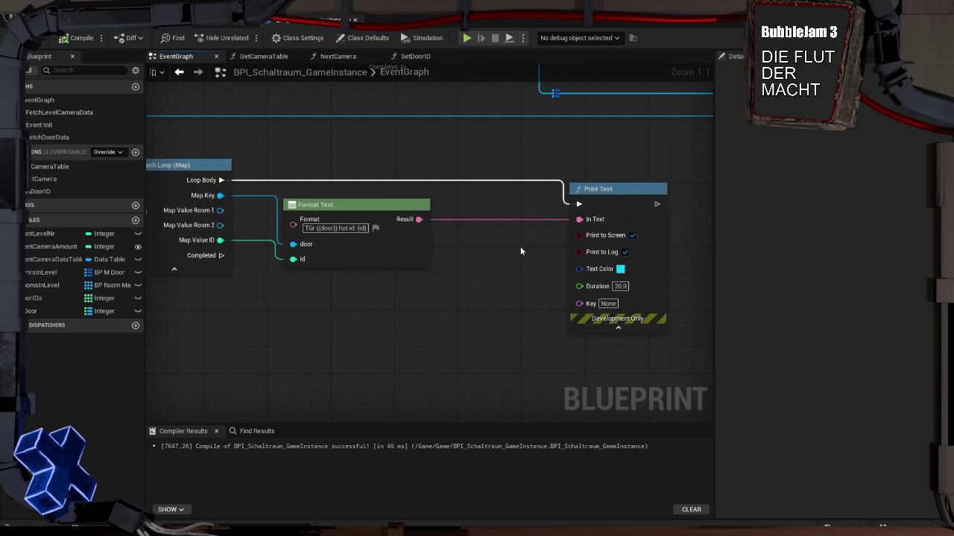
key("ctrl+s")
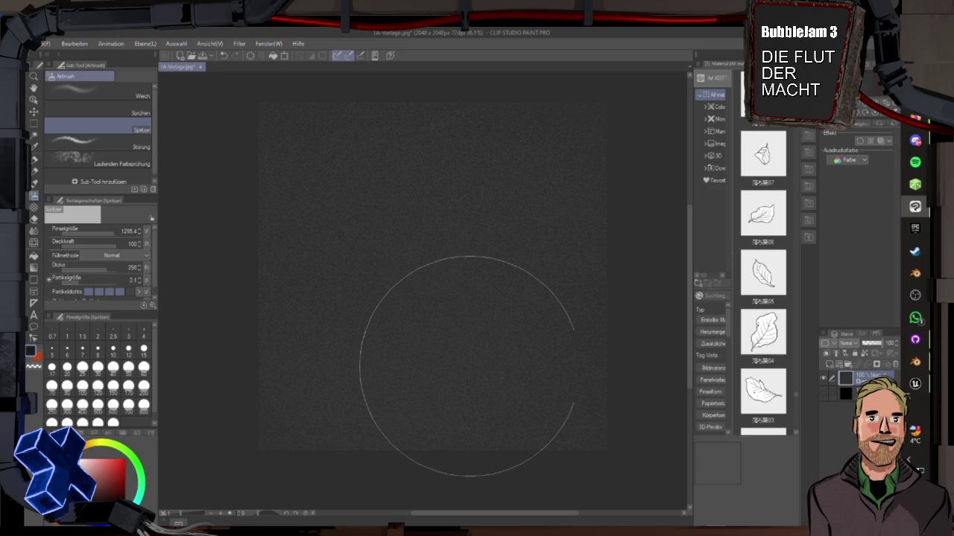
Step: Switch from Clip Studio Paint to the Twitch creator dashboard in Safari
key("super+Tab")
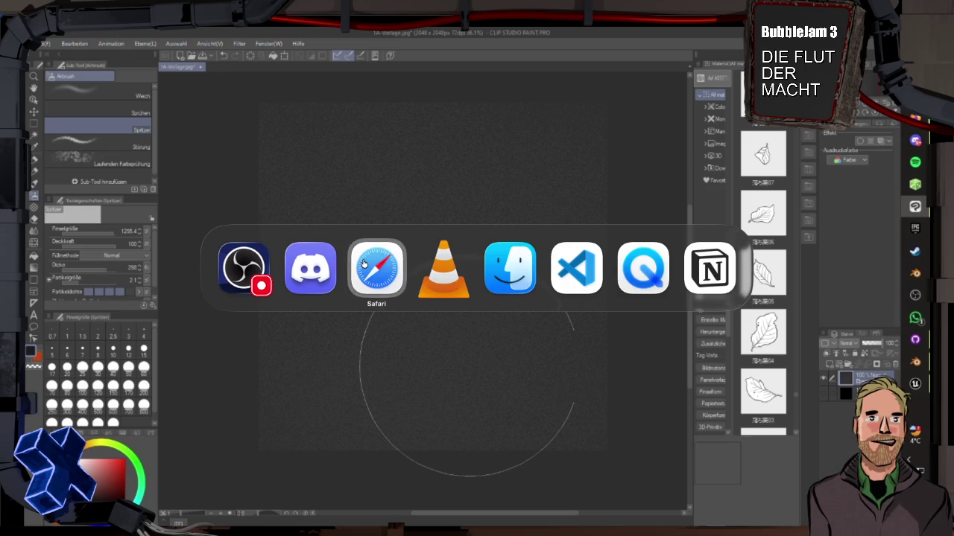
left_click(380, 264)
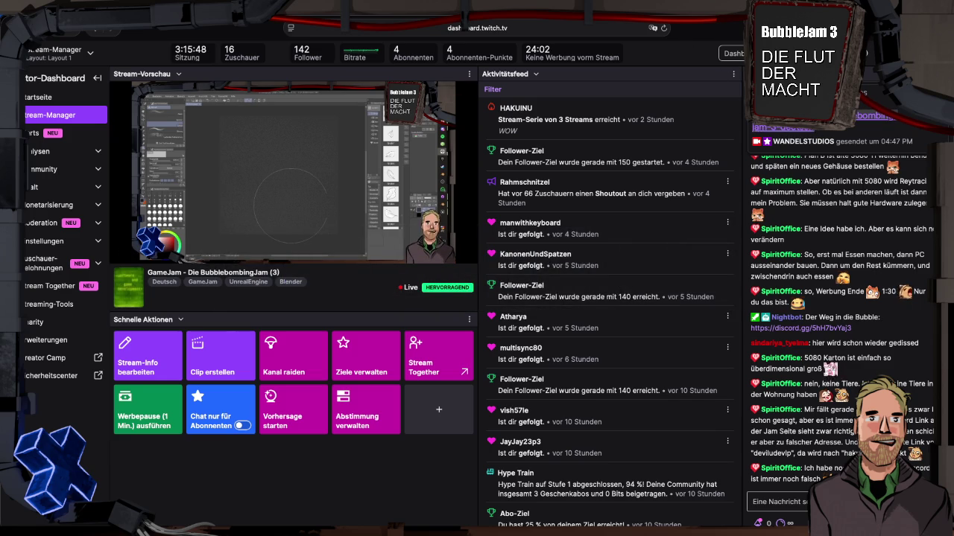
Step: Open the Bubblebombing Jam 3 itch.io page and follow its Discord Kanal invite link
key("super+shift+t")
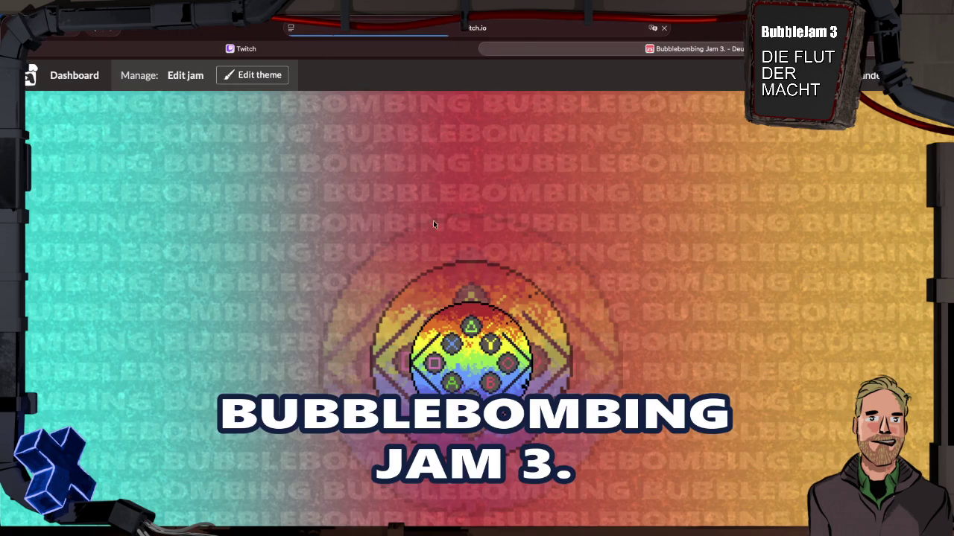
scroll(266, 234, "down", 10)
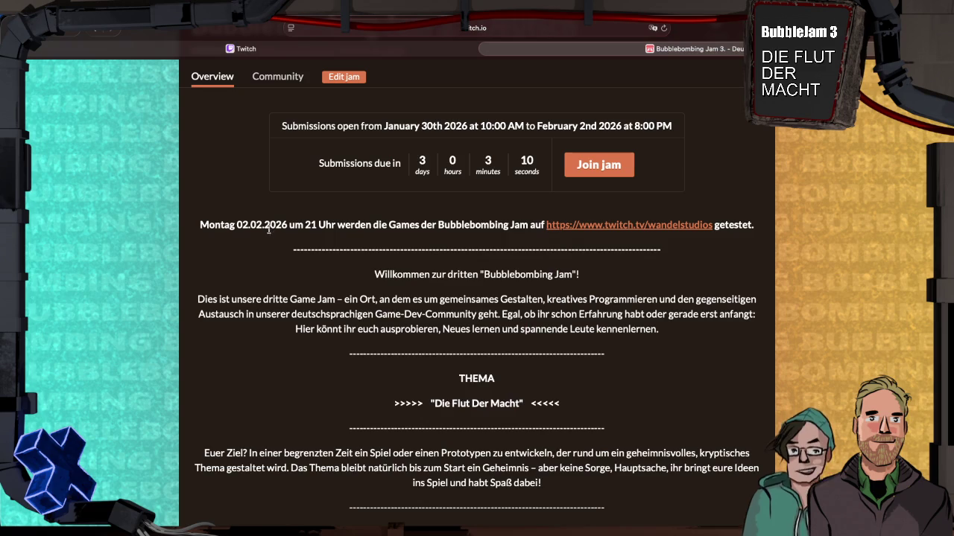
scroll(621, 228, "down", 3)
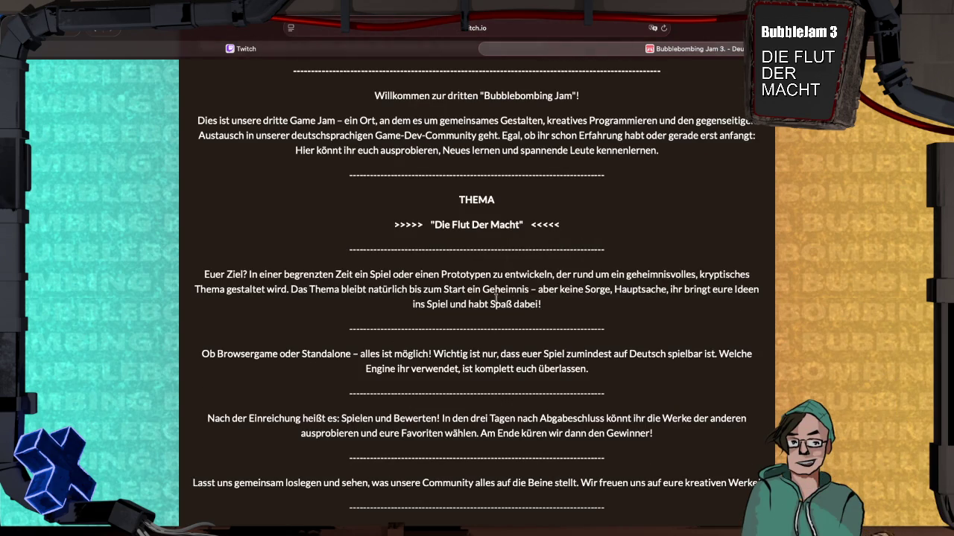
key("super+Tab")
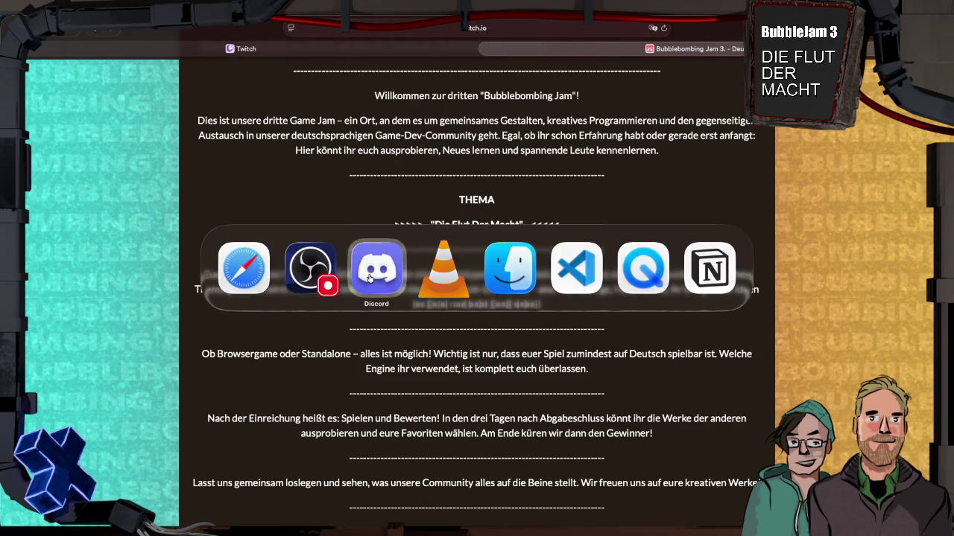
left_click(370, 279)
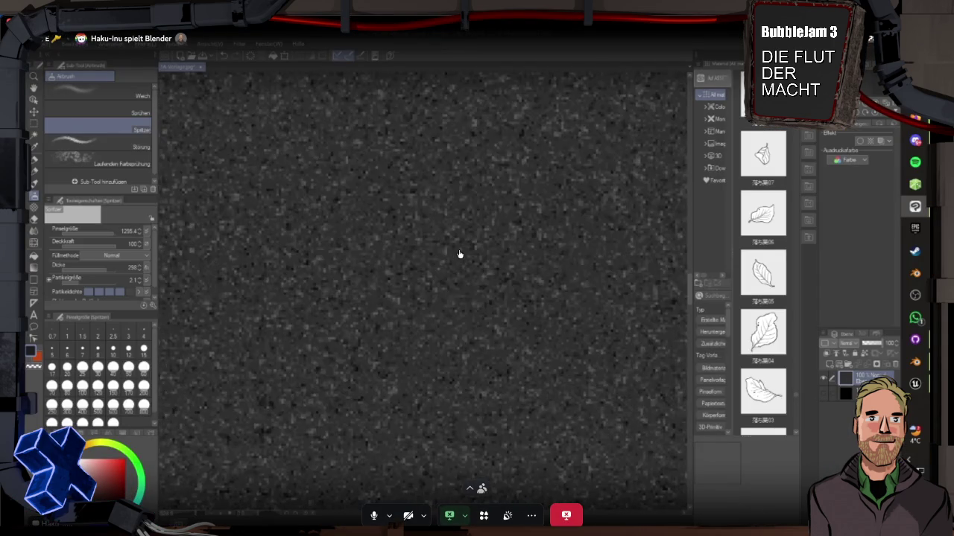
scroll(447, 230, "down", 7)
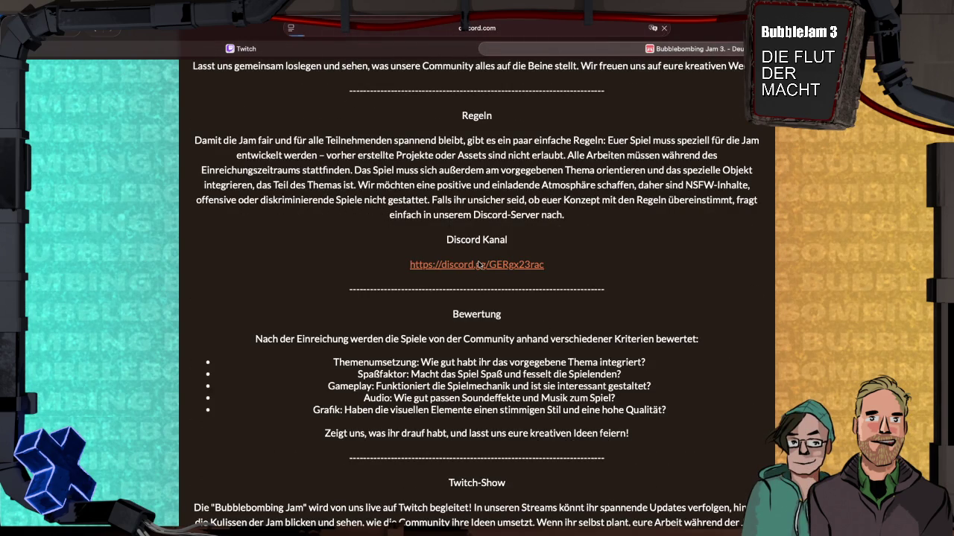
left_click(479, 266)
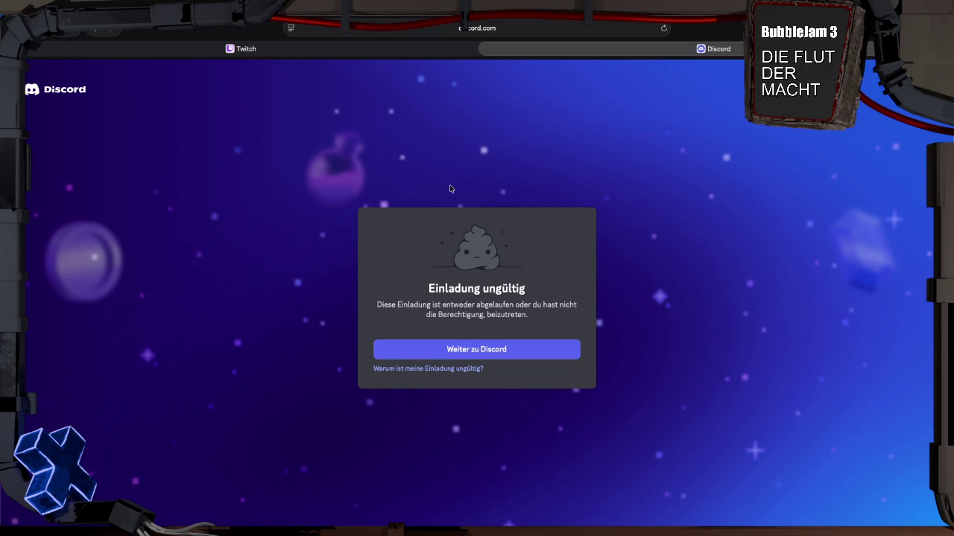
Step: Close the invalid Discord invite tab and return to Discord's shared Clip Studio Paint canvas
left_click(487, 49)
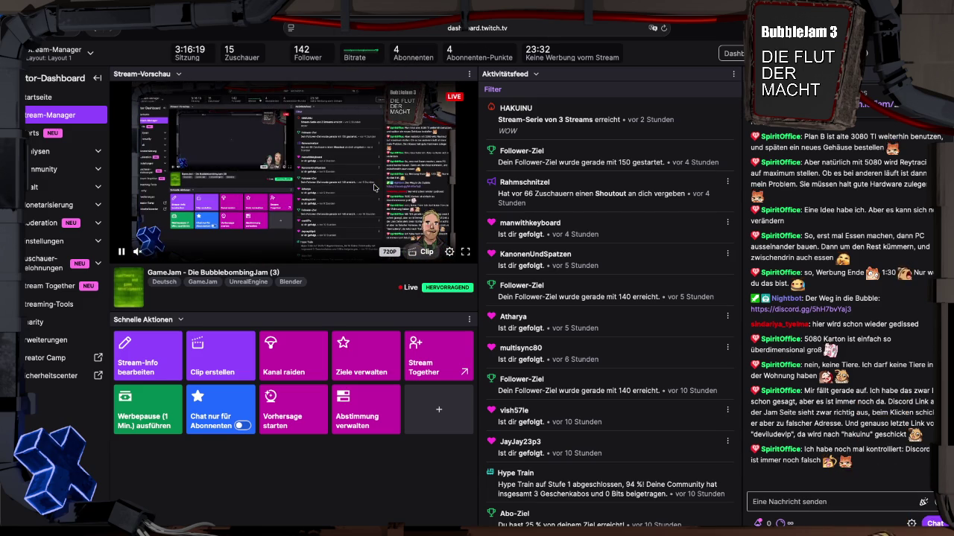
key("super+Tab")
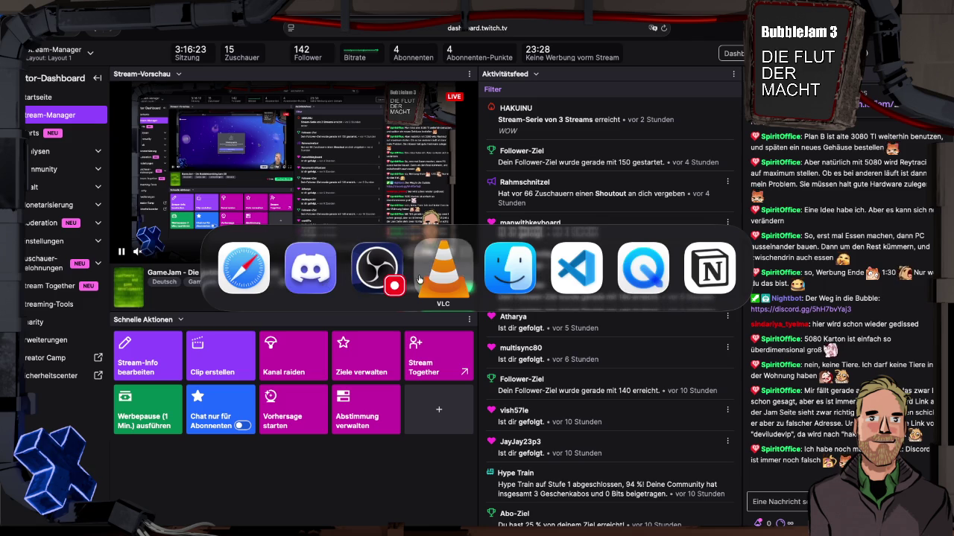
left_click(310, 269)
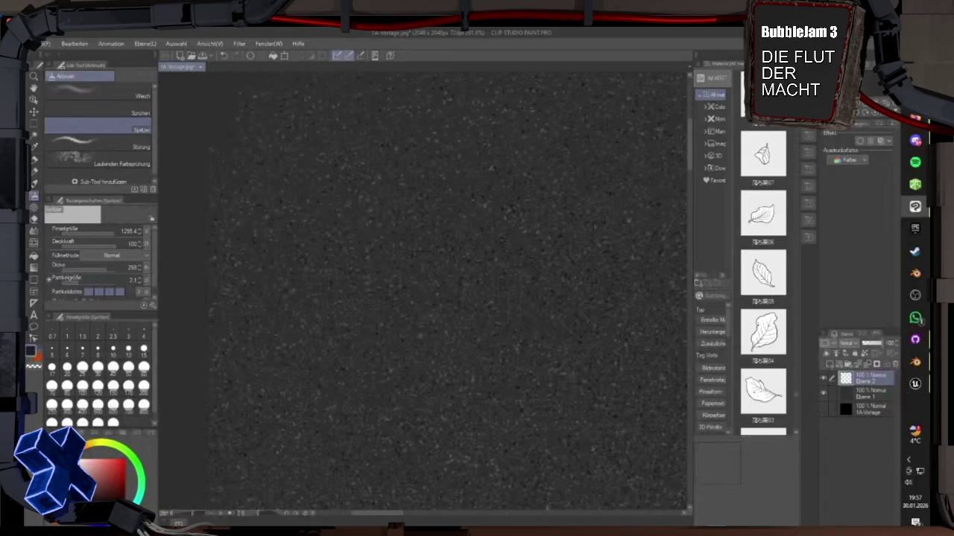
Step: Select the Ebene 1 layer, beneath Ebene 2, in the Layer panel
scroll(424, 418, "down", 2)
scroll(425, 418, "up", 1)
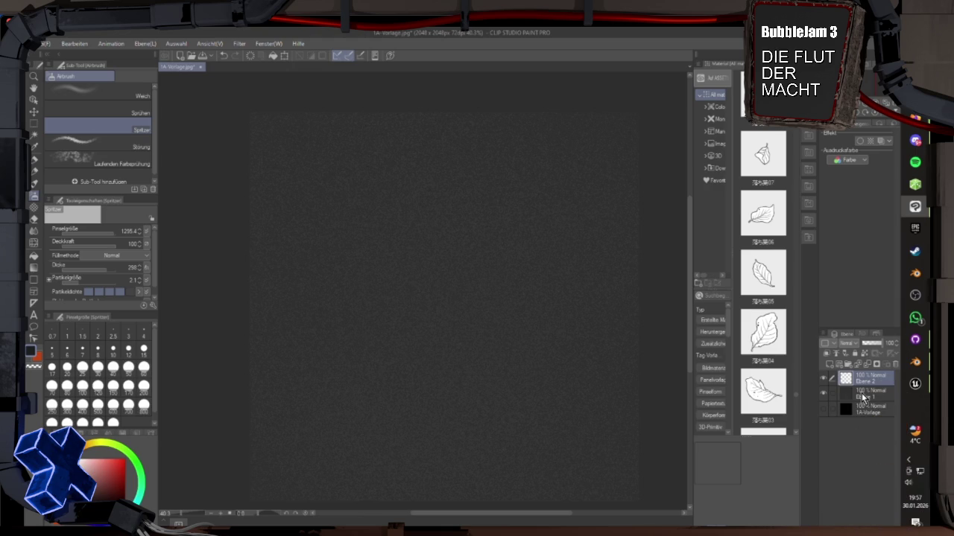
left_click(861, 393)
scroll(223, 330, "down", 1)
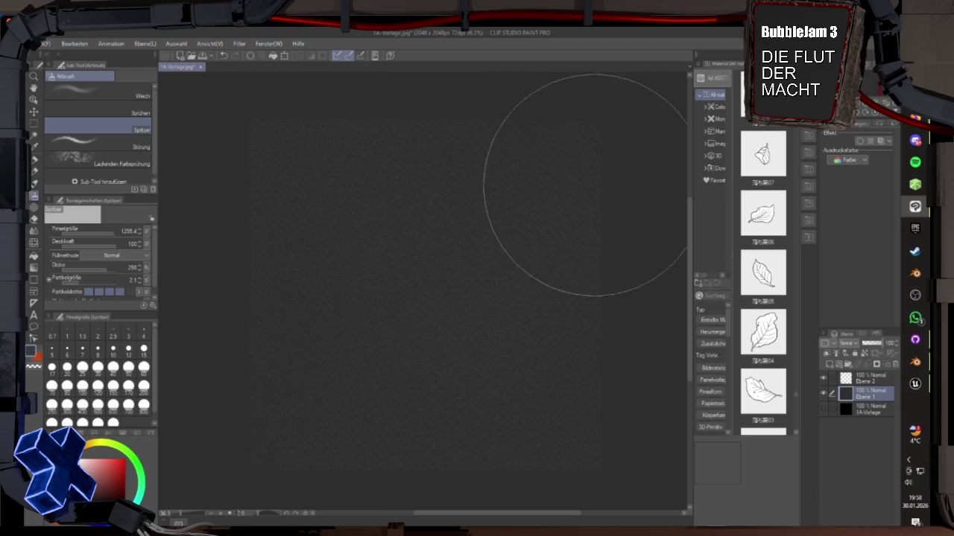
Step: Zoom out slightly and reselect the top layer, Ebene 2, in the Layer panel
mouse_move(251, 430)
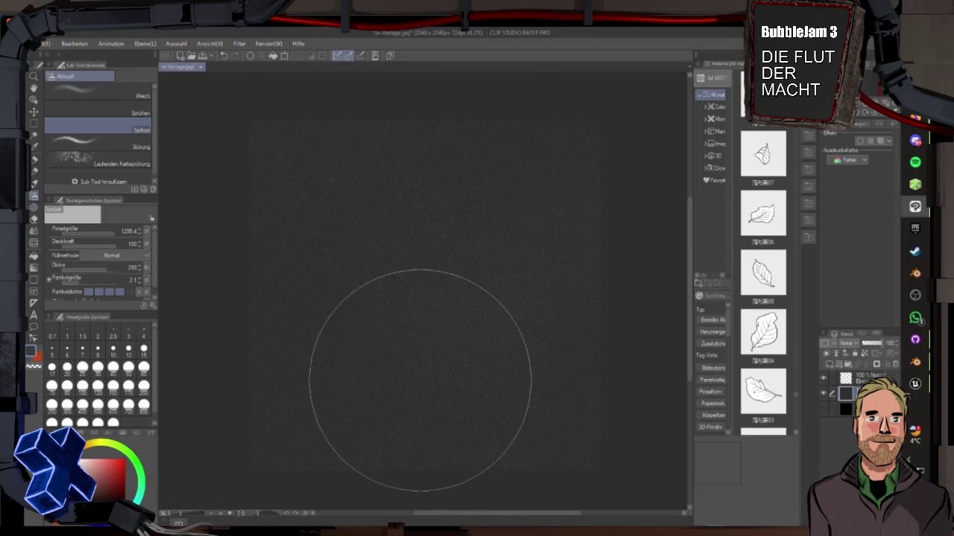
mouse_move(870, 38)
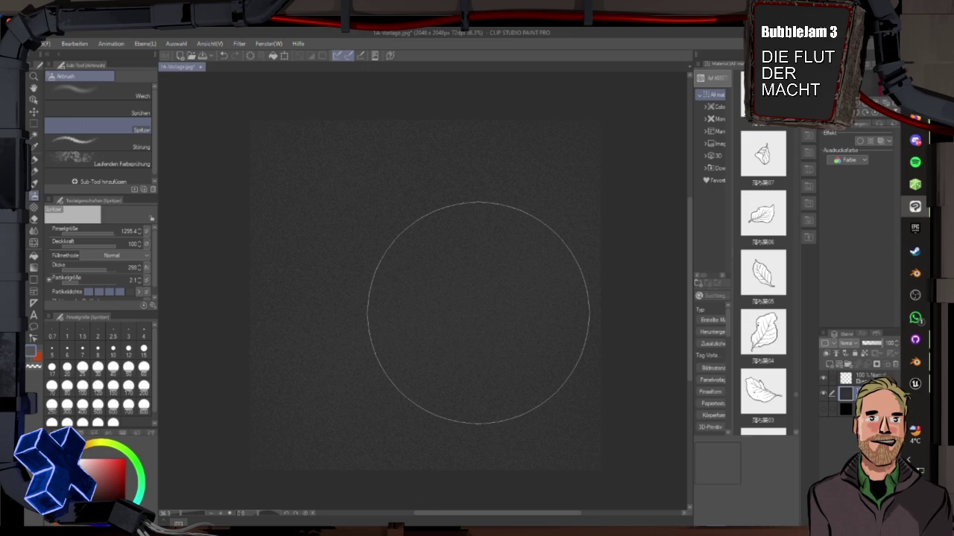
scroll(521, 348, "down", 1)
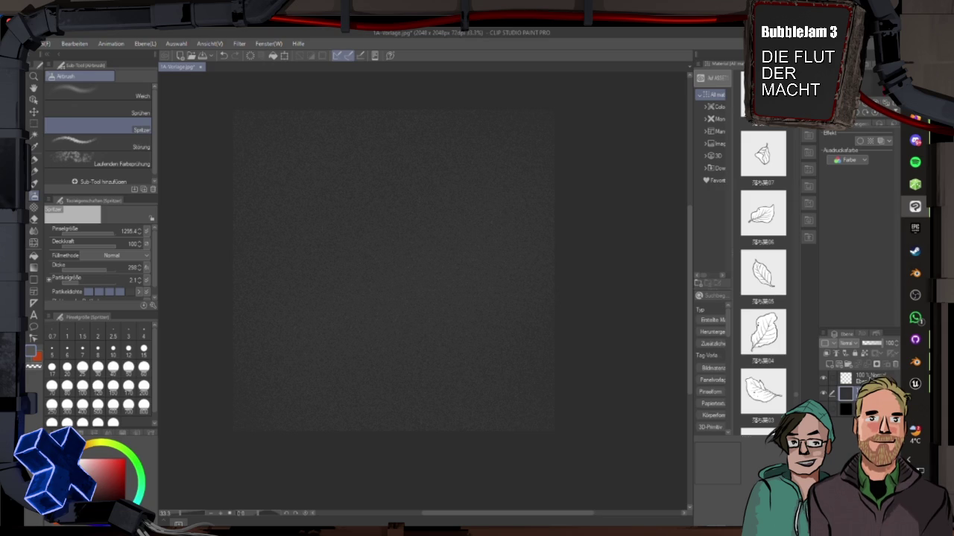
left_click(864, 379)
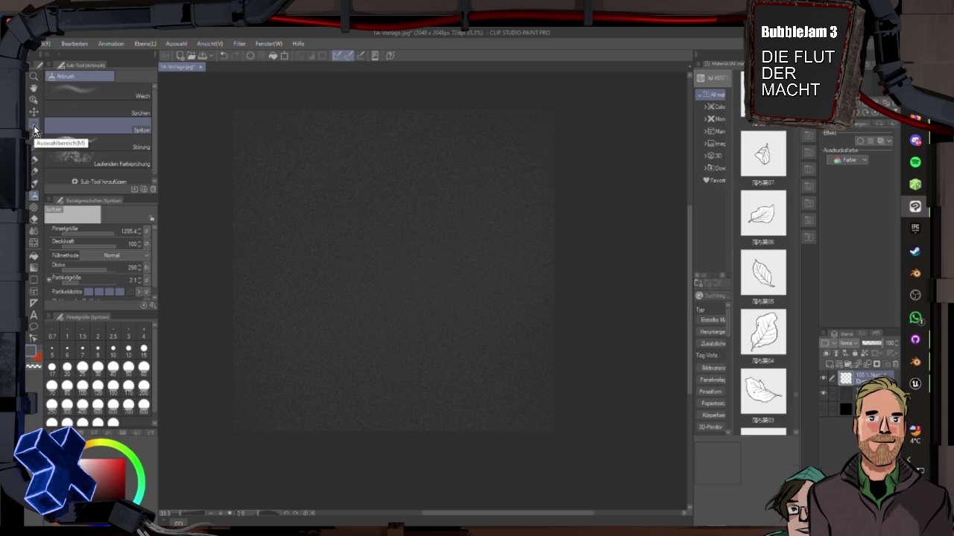
Step: Duplicate the Ebene 1 noise layer with Ebene duplizieren, creating Ebene 1 Kopie
left_click(33, 128)
scroll(460, 298, "up", 5)
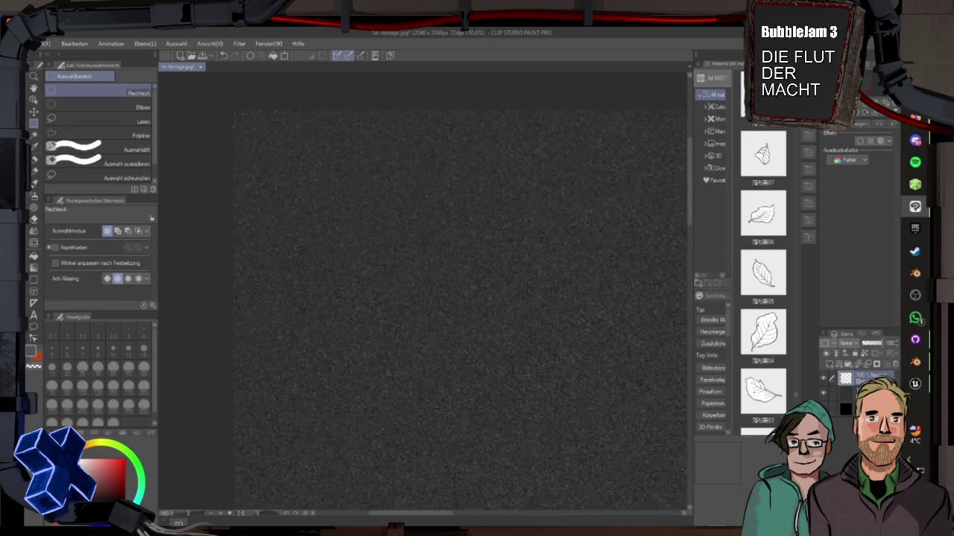
mouse_move(440, 309)
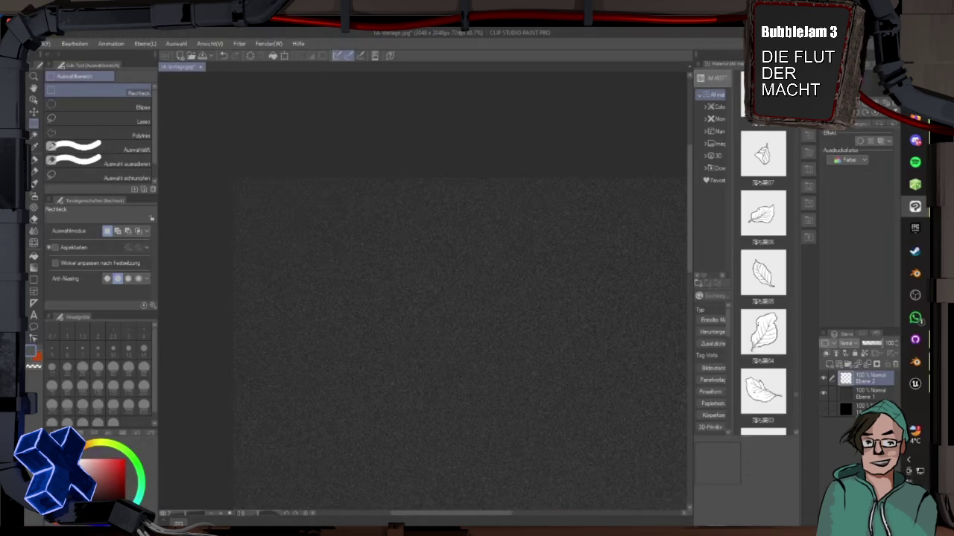
key("super+Tab")
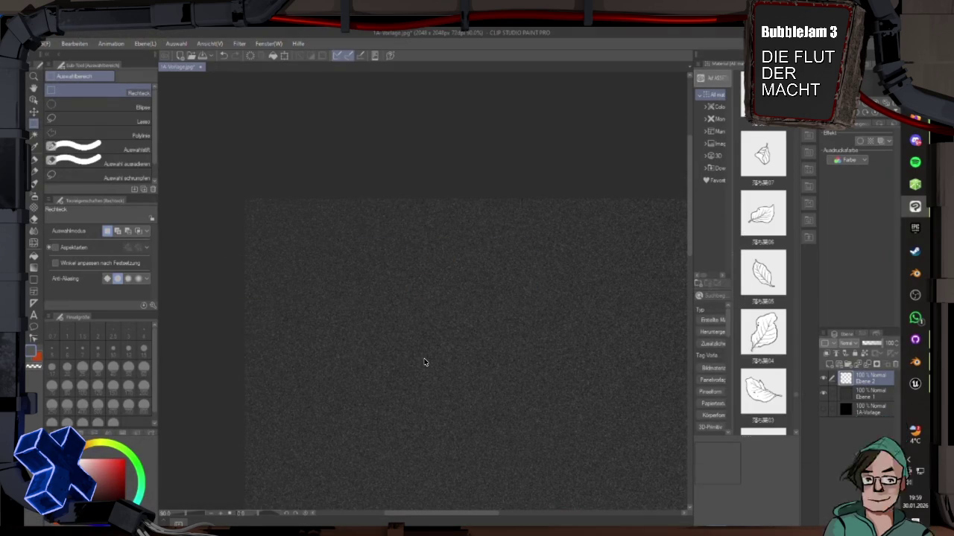
left_click(862, 394)
right_click(863, 394)
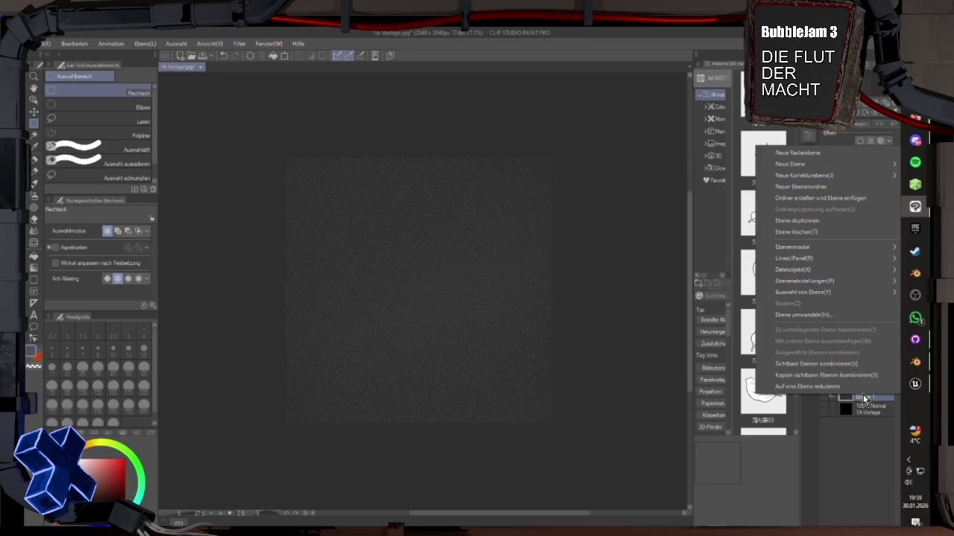
left_click(796, 221)
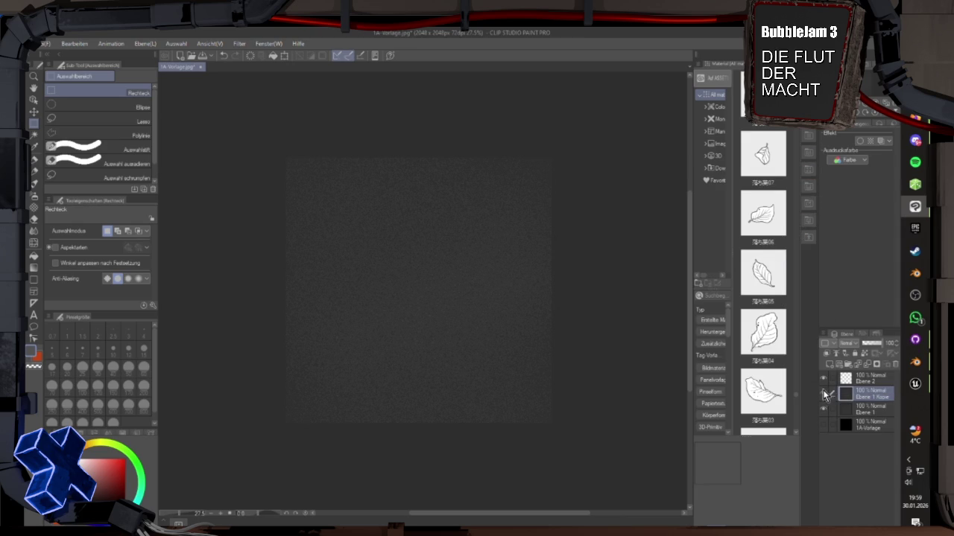
Step: Scale the duplicated noise layer to about 122% so it fills the canvas, then start a top-strip selection
left_click(283, 56)
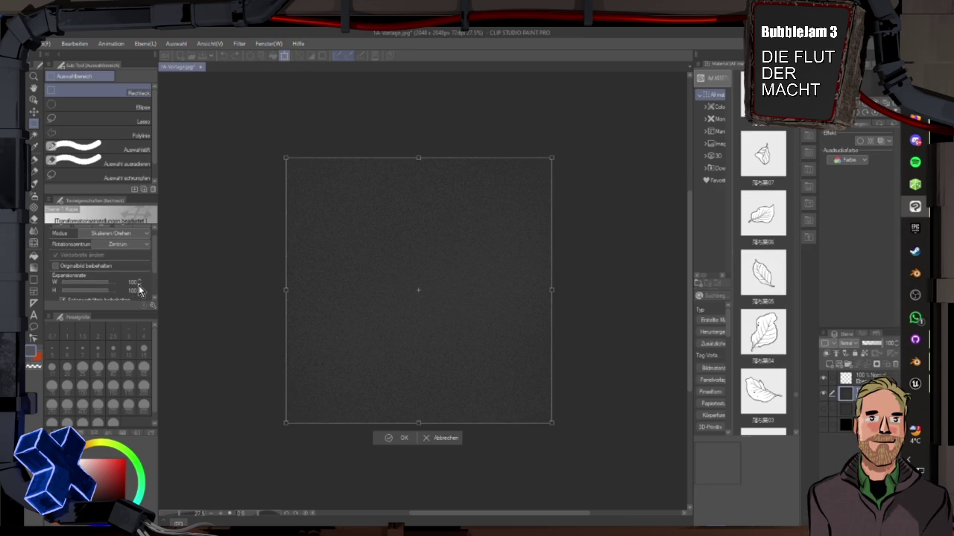
left_click_drag(551, 158, 611, 98)
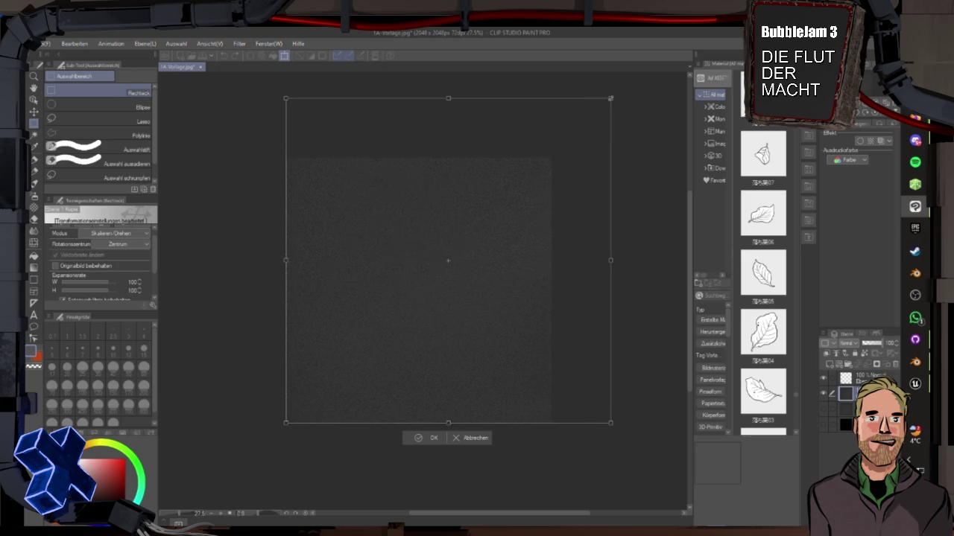
left_click_drag(286, 421, 227, 481)
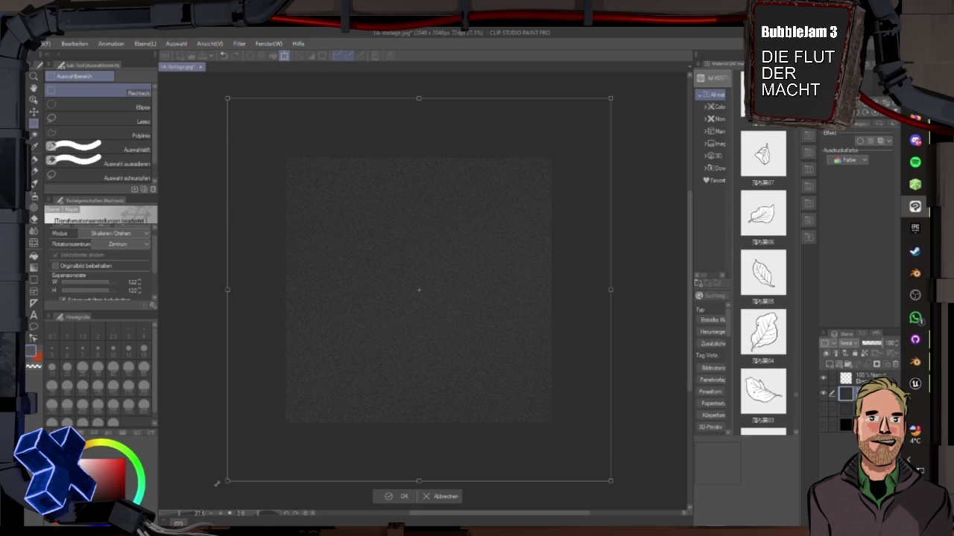
key("Return")
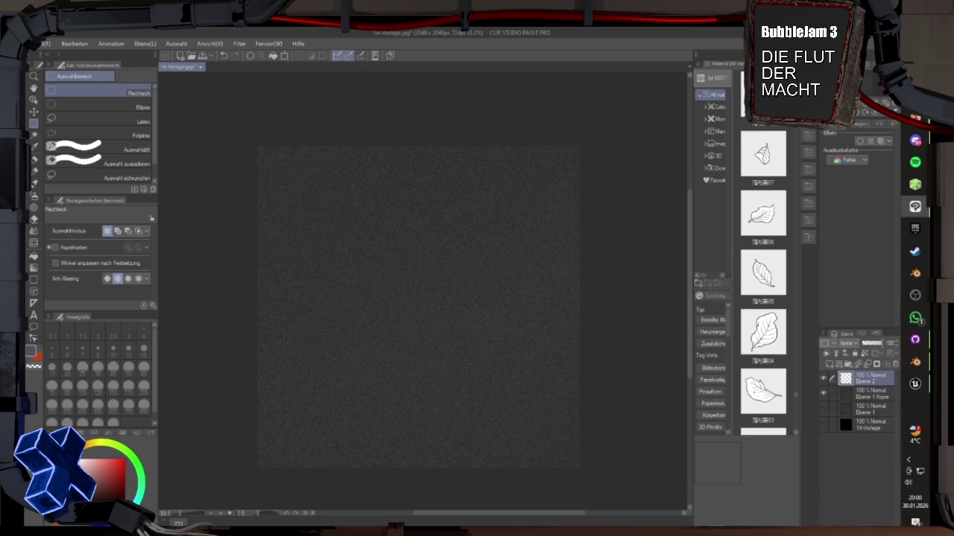
left_click_drag(230, 117, 608, 192)
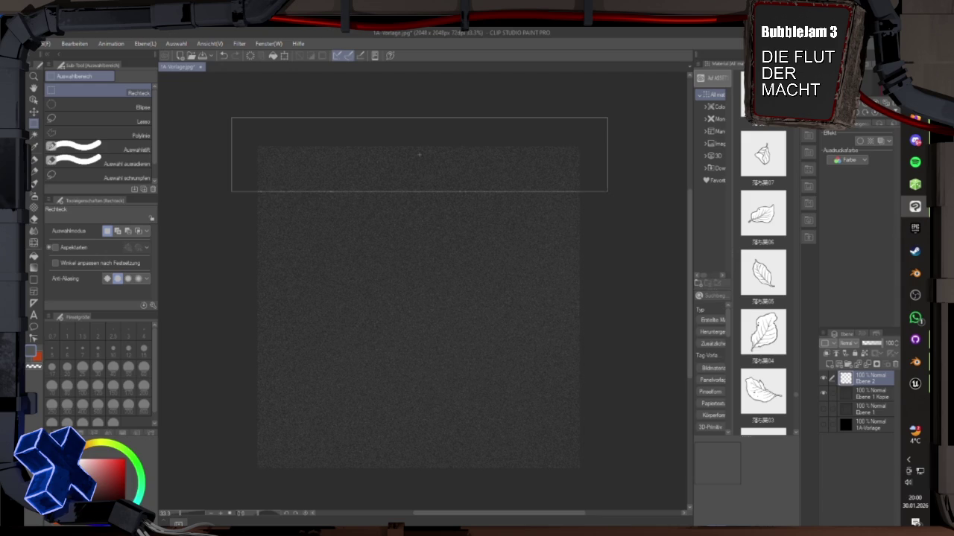
Step: Finish the rectangular strip selection along the canvas top and fill the selected remainder black
left_click_drag(607, 192, 607, 192)
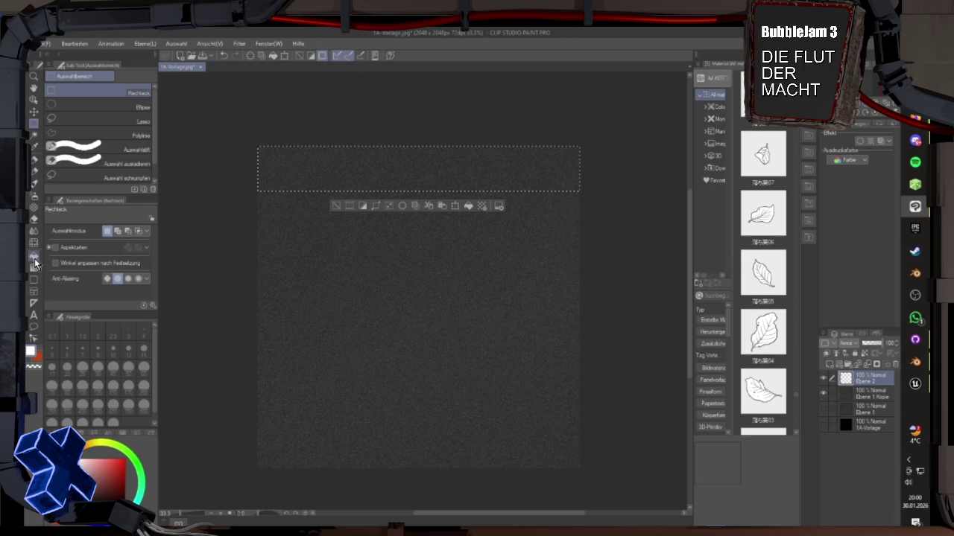
left_click(33, 257)
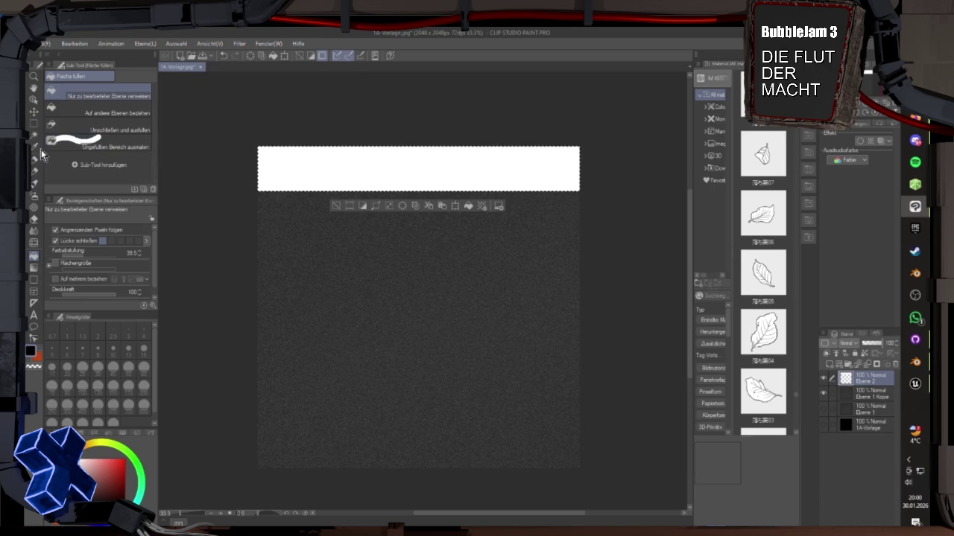
left_click(33, 123)
left_click(555, 162)
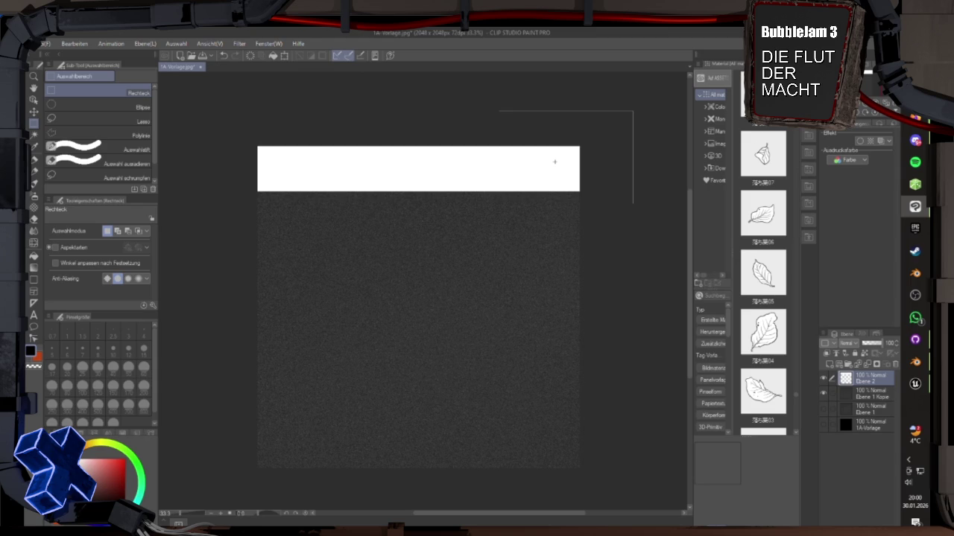
key("ctrl+shift+d")
key("g")
left_click(554, 159)
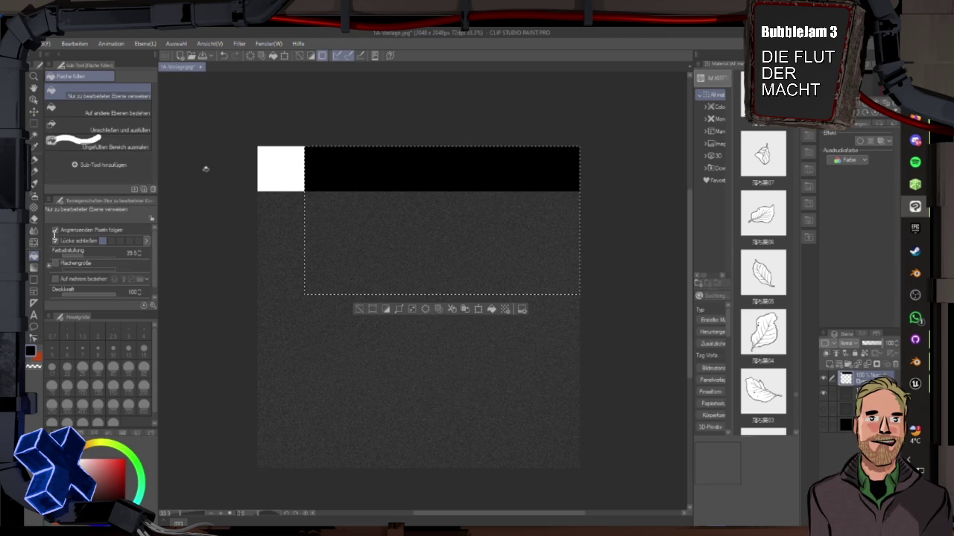
Step: Select the strip section right of the first black block and fill it white
left_click(33, 123)
key("ctrl+d")
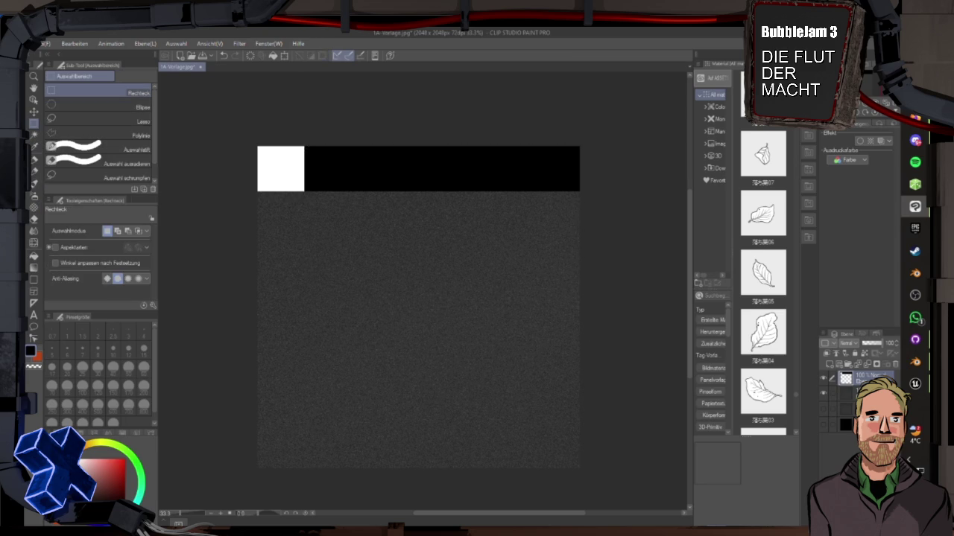
left_click_drag(639, 285, 354, 108)
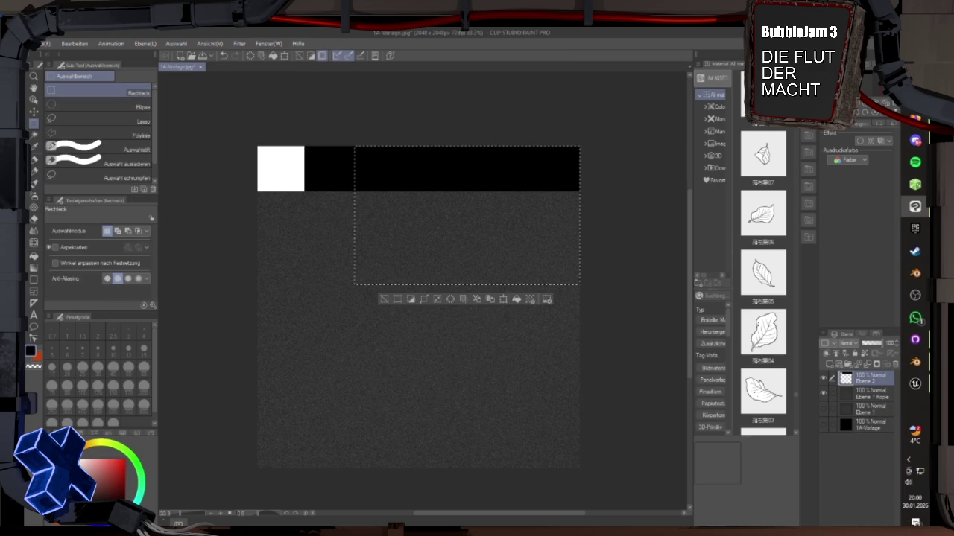
key("x")
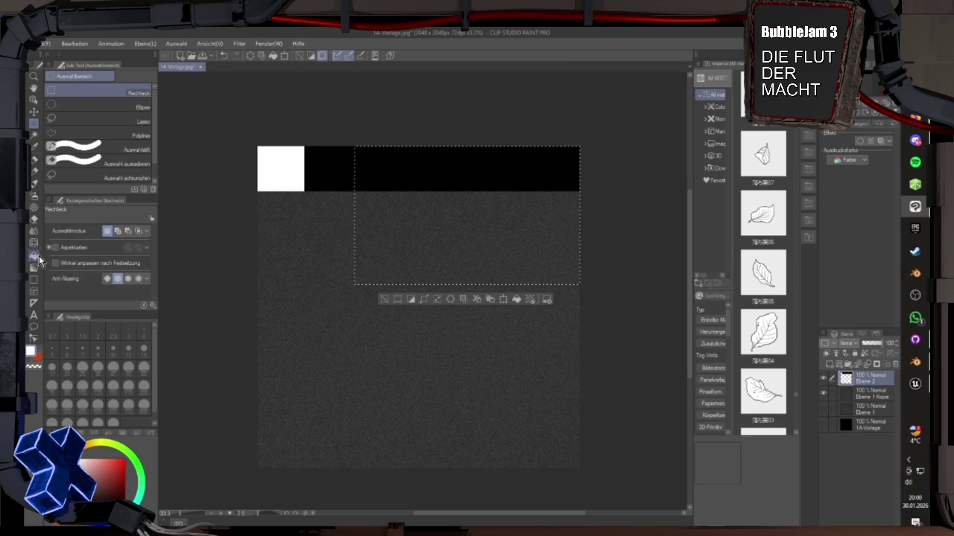
left_click(34, 256)
left_click(395, 165)
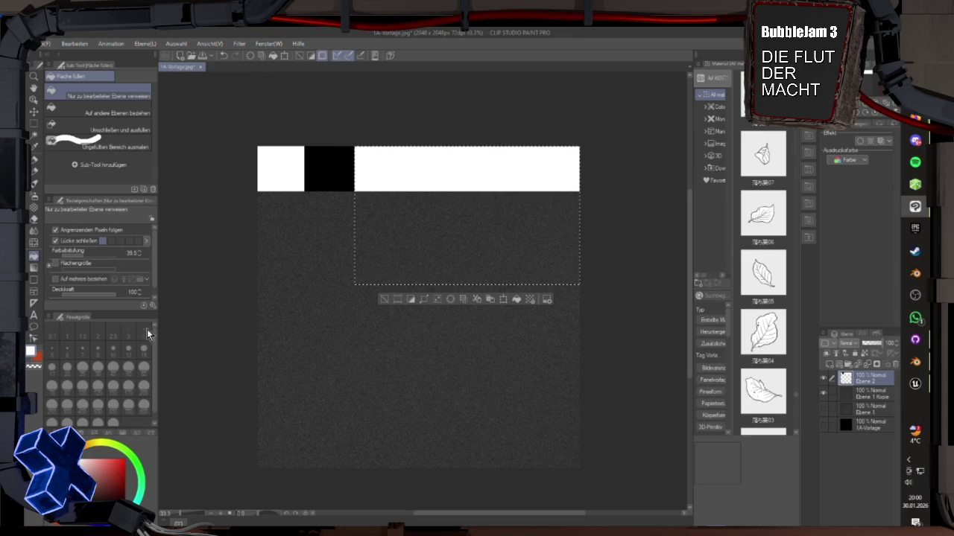
Step: Select the strip section right of the second white block and fill it black
left_click(34, 123)
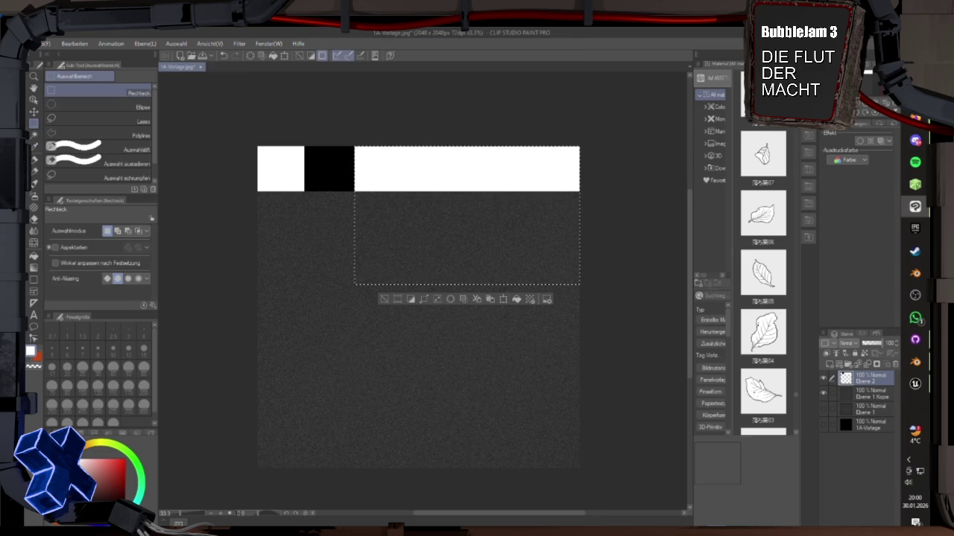
key("ctrl+d")
mouse_move(625, 123)
left_mouse_down()
mouse_move(447, 274)
mouse_move(402, 275)
left_mouse_up()
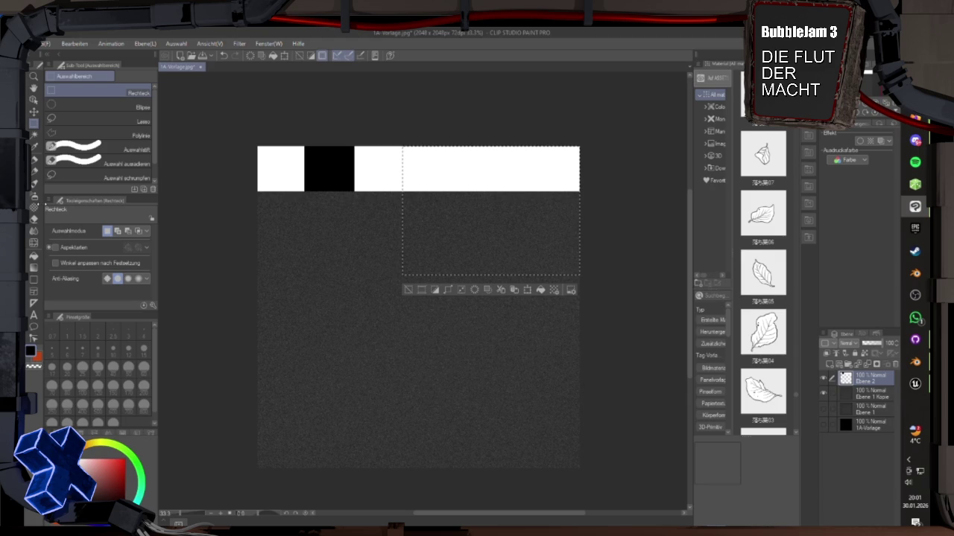
left_click(34, 255)
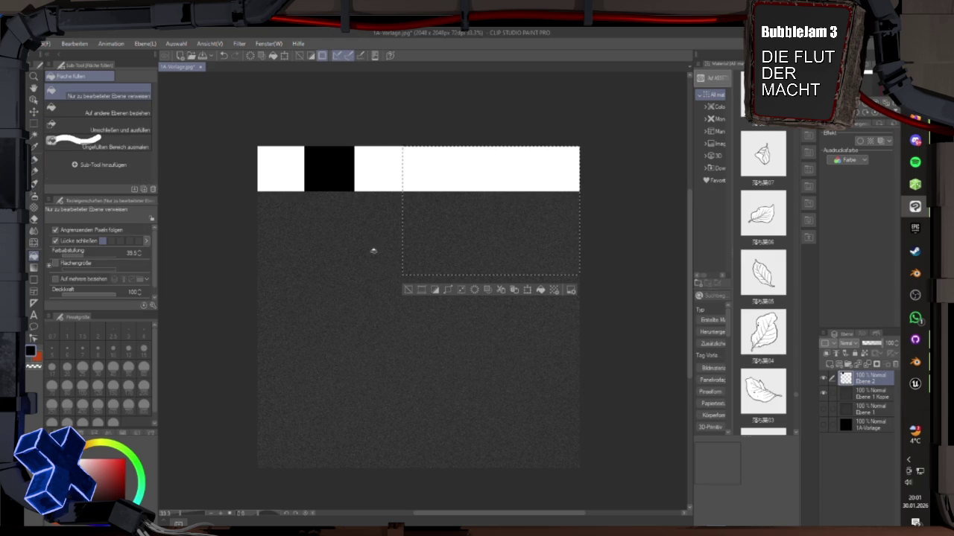
left_click(457, 162)
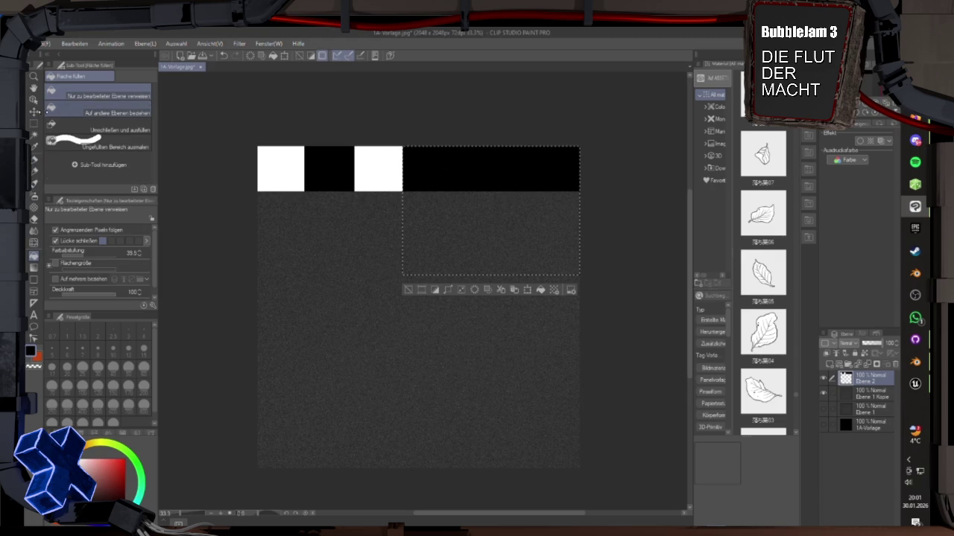
key("ctrl+d")
left_click(34, 111)
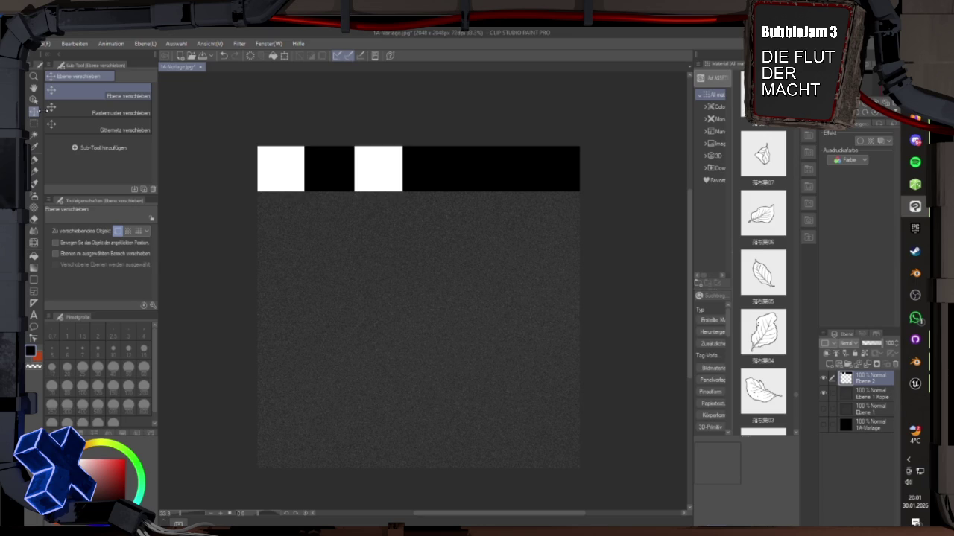
Step: Duplicate strip layer Ebene 2, nudge the copy right with arrow keys, and select both strip layers
scroll(431, 157, "down", 1)
key("Right")
key("Right")
key("Right")
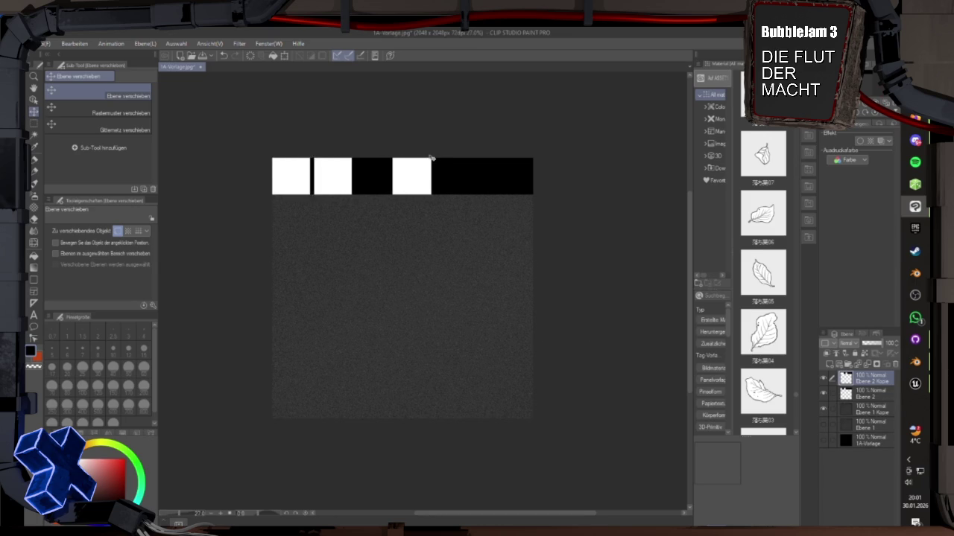
key("Right")
key("Right")
key("Right")
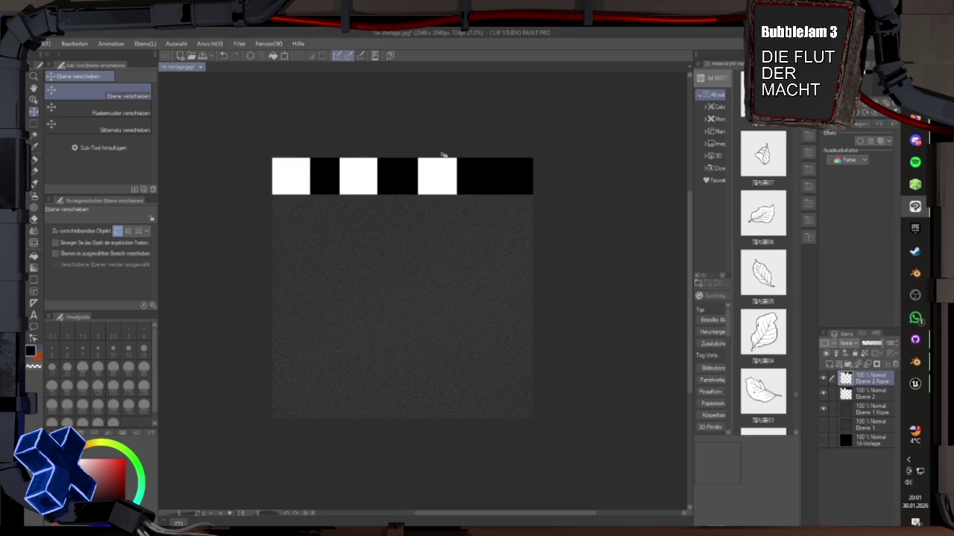
key("Right")
key("Right")
key("Right")
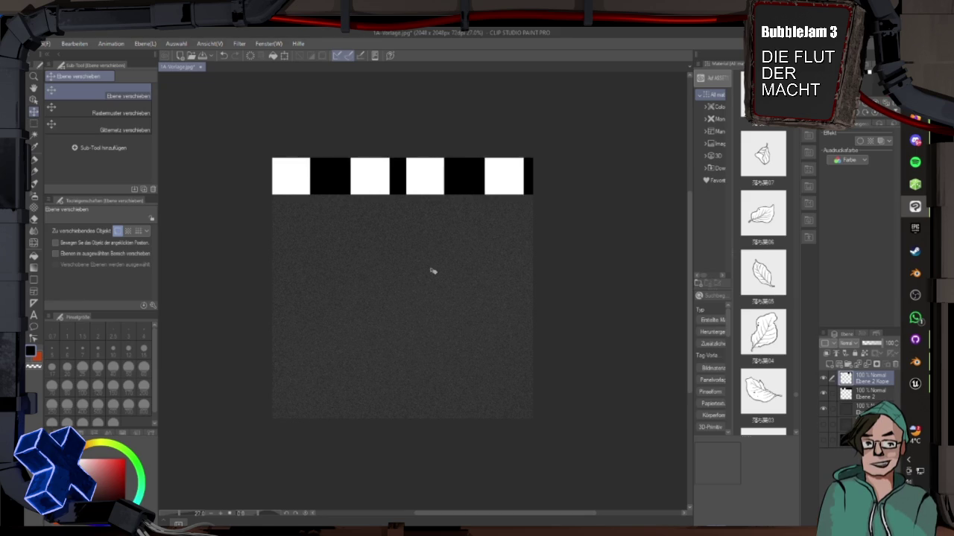
key("Right")
key("Right")
key("Right")
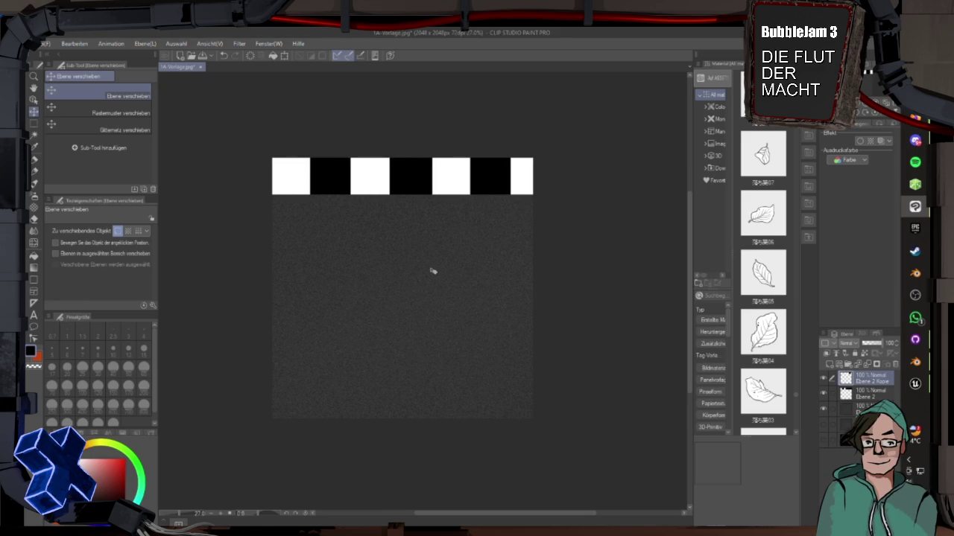
key("Left")
key("Left")
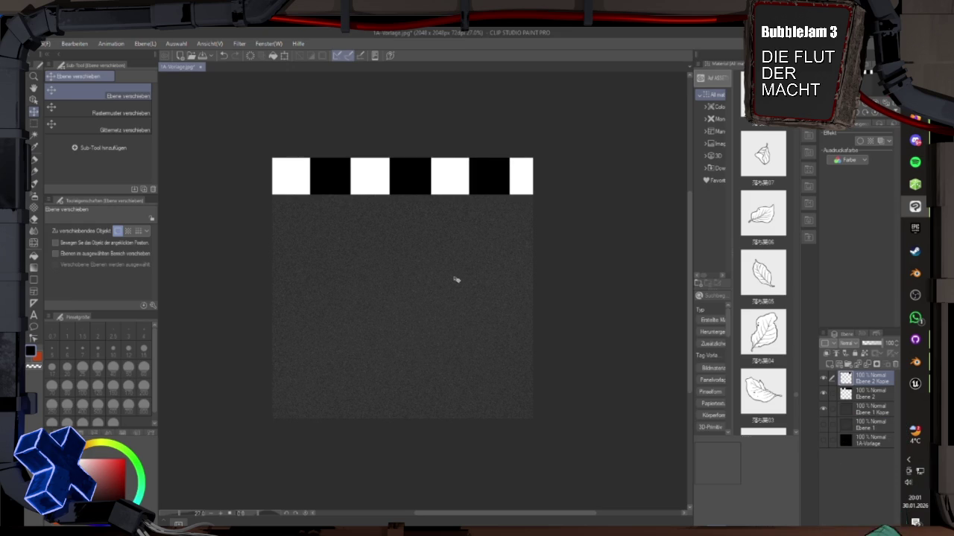
left_click(871, 393, "ctrl")
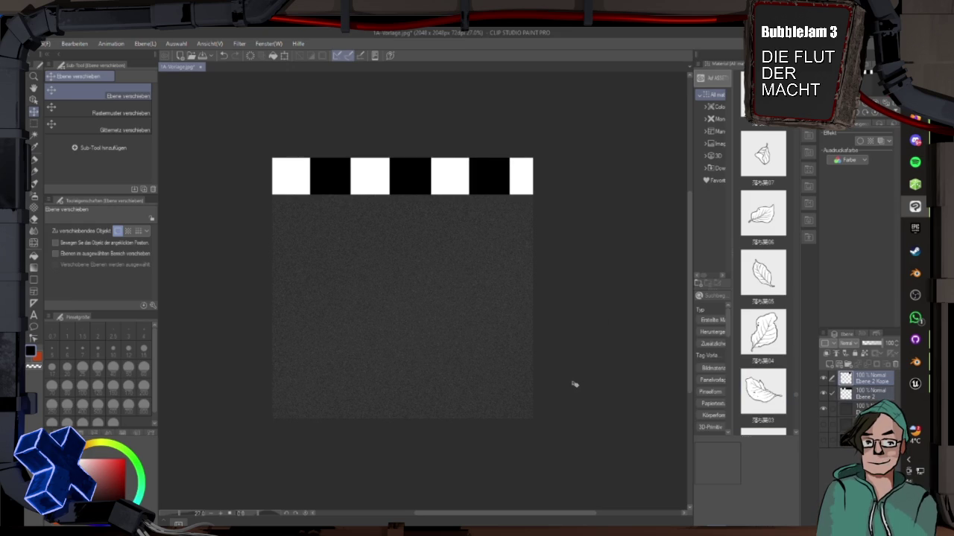